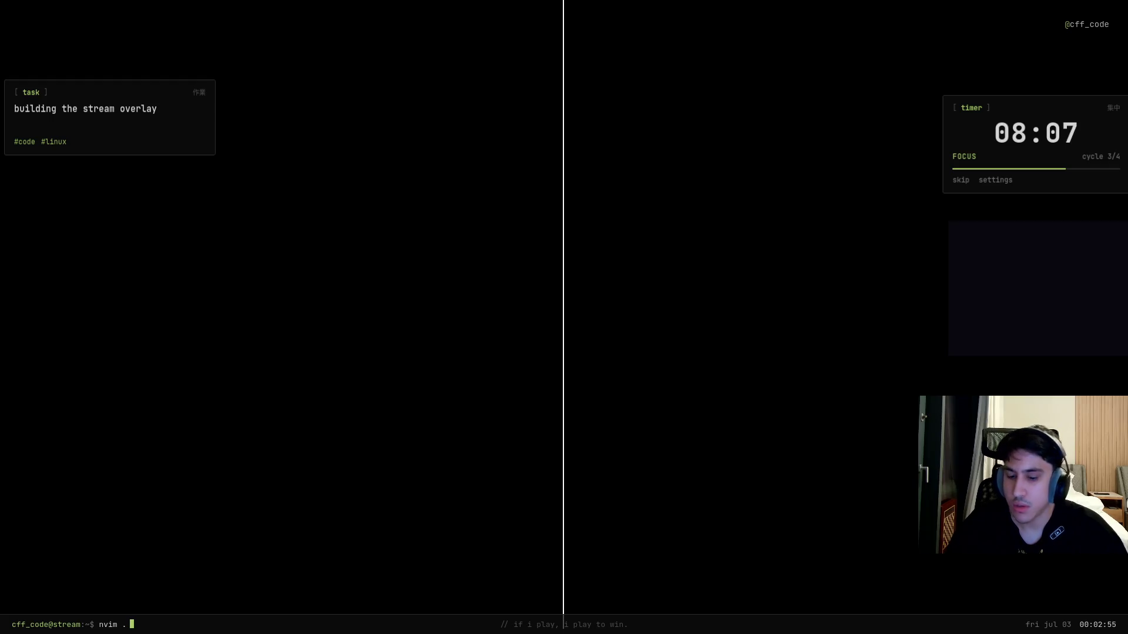
Bring the Moodle quiz page explaining unique_ptr and make_unique in front of the Terminal overlay
key(alt+Tab)
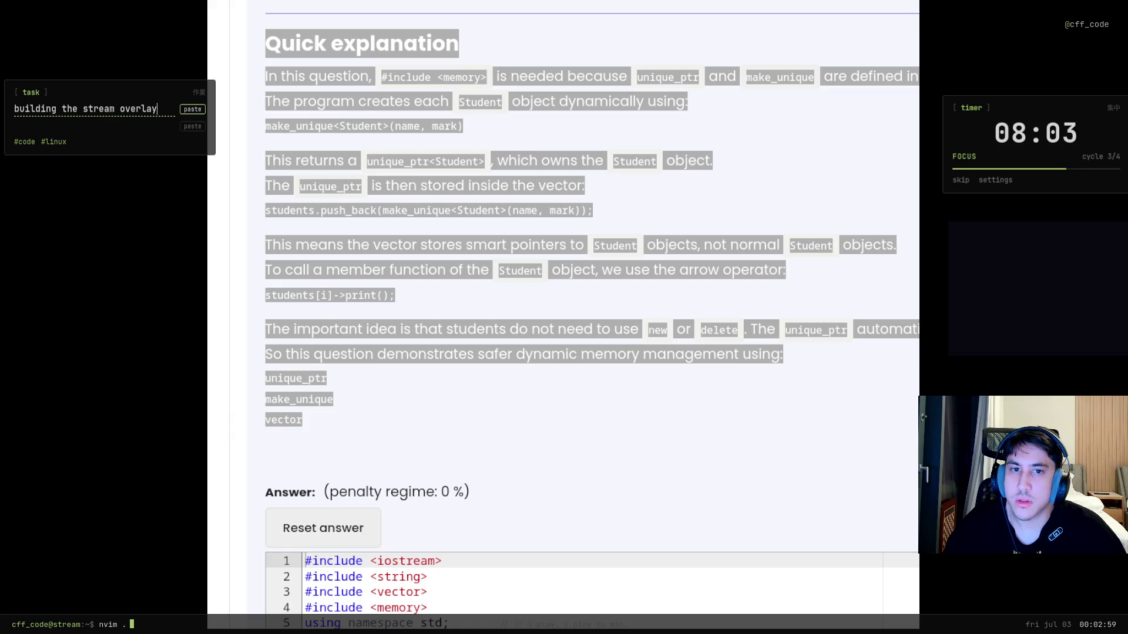
Paste the copied C++ student-list assignment into the task panel, replacing 'building the stream overlay'
key(ctrl+v)
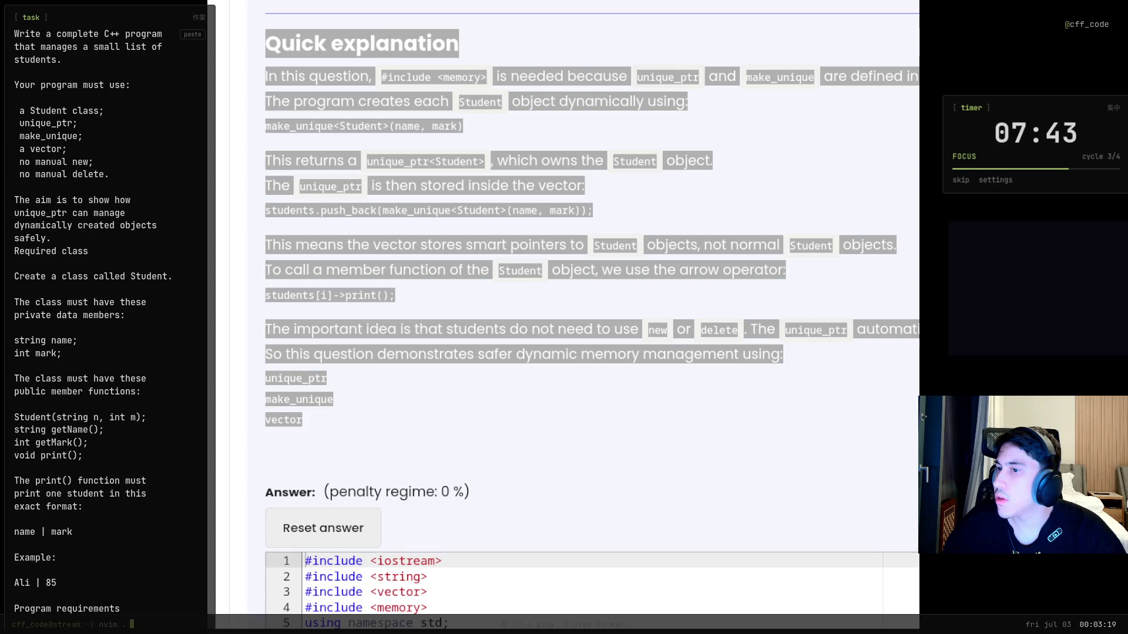
click(553, 322)
Scroll the pasted assignment text and select the end of the unique_ptr/make_unique/vector explanation
scroll(462, 335, up, 20)
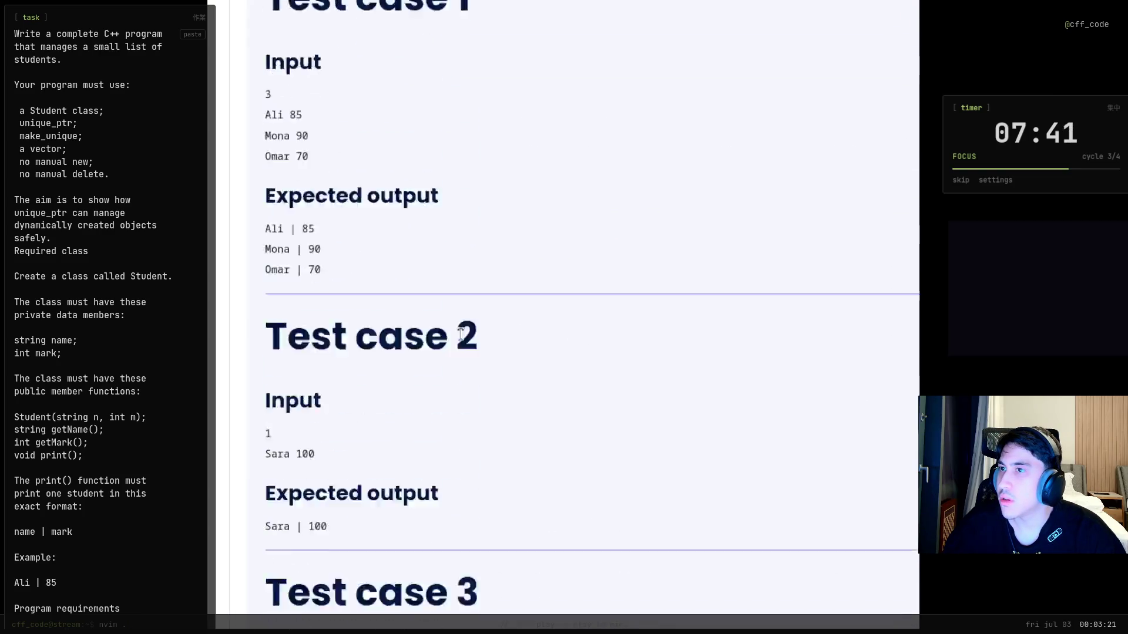
scroll(452, 354, down, 3)
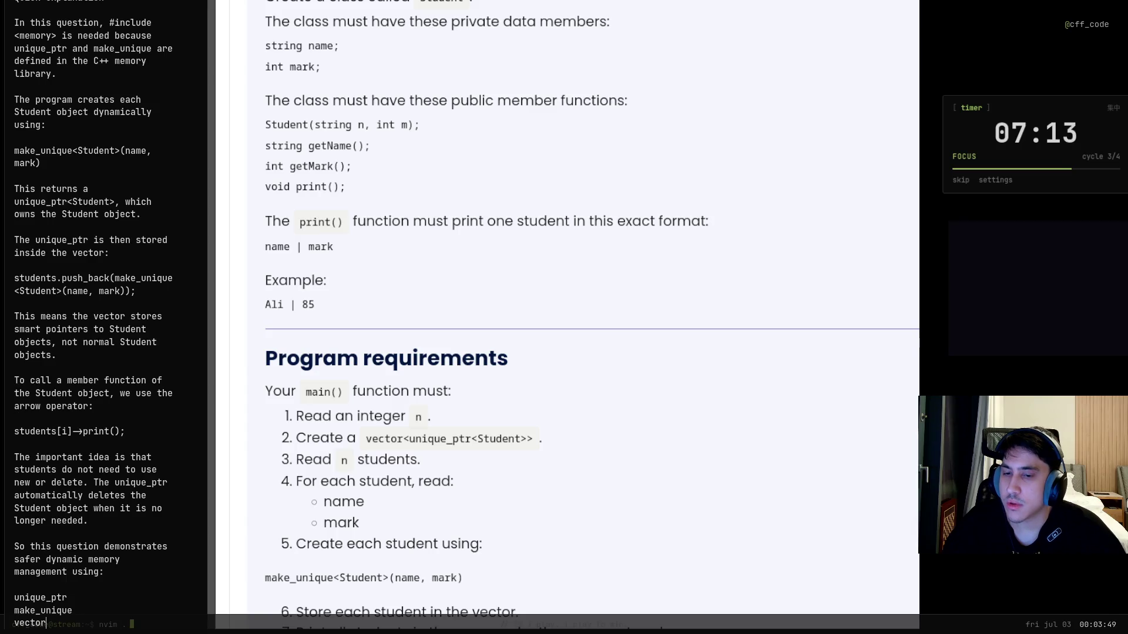
mouse_move(46, 623)
mouse_down()
mouse_move(14, 547)
mouse_move(35, 393)
mouse_up()
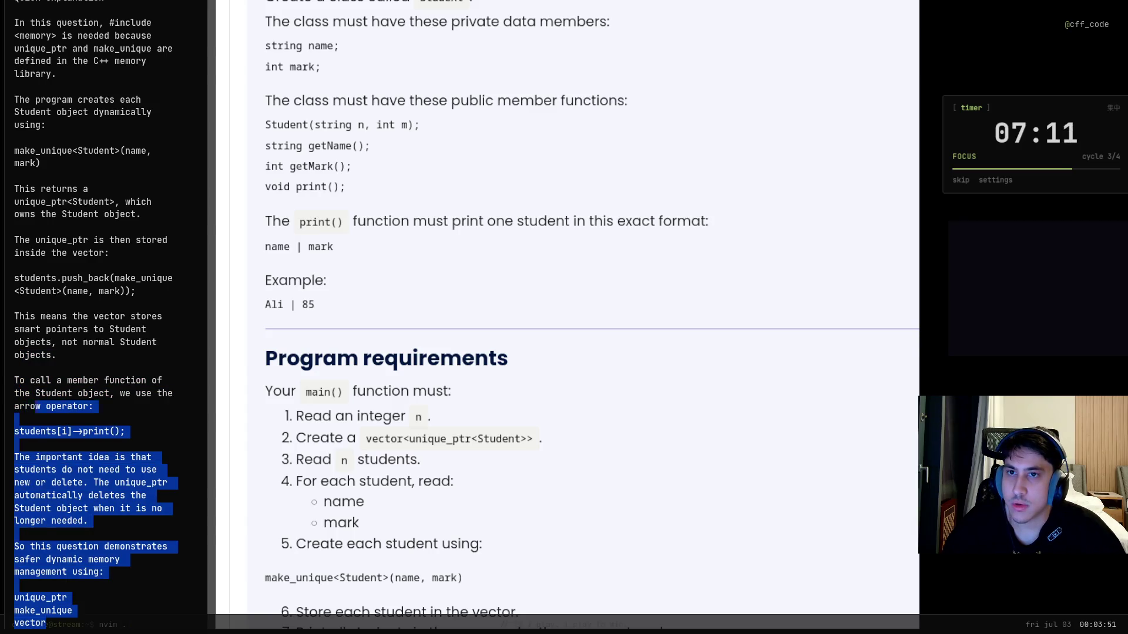
Clear the selection and move to the first line of the task text in nvim
click(15, 418)
click(15, 265)
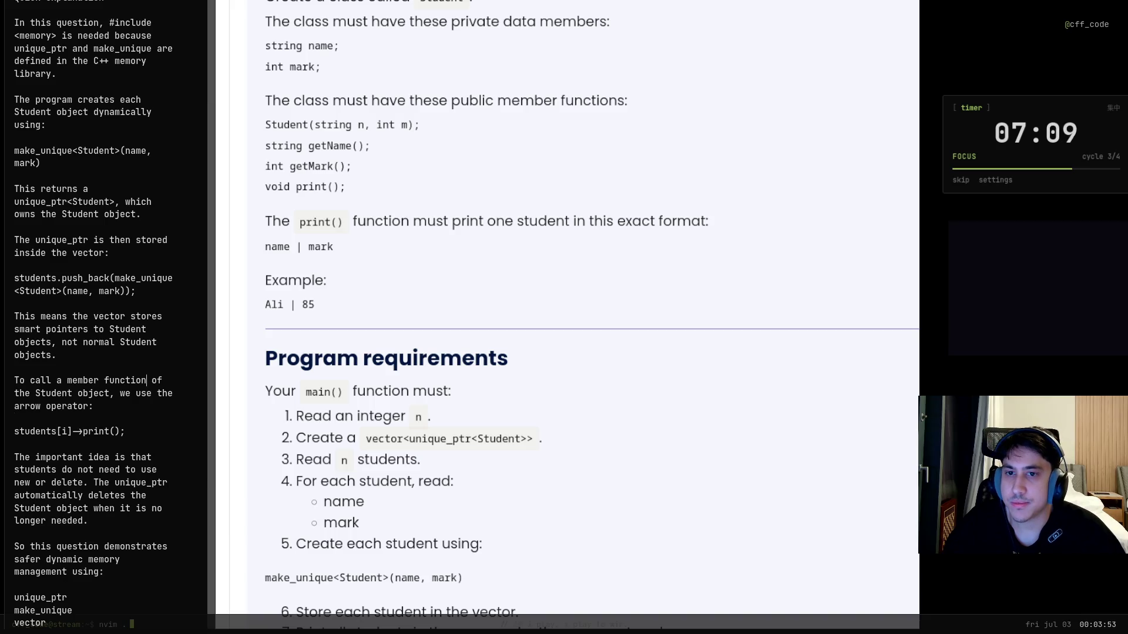
key(k)
key(k)
key(k)
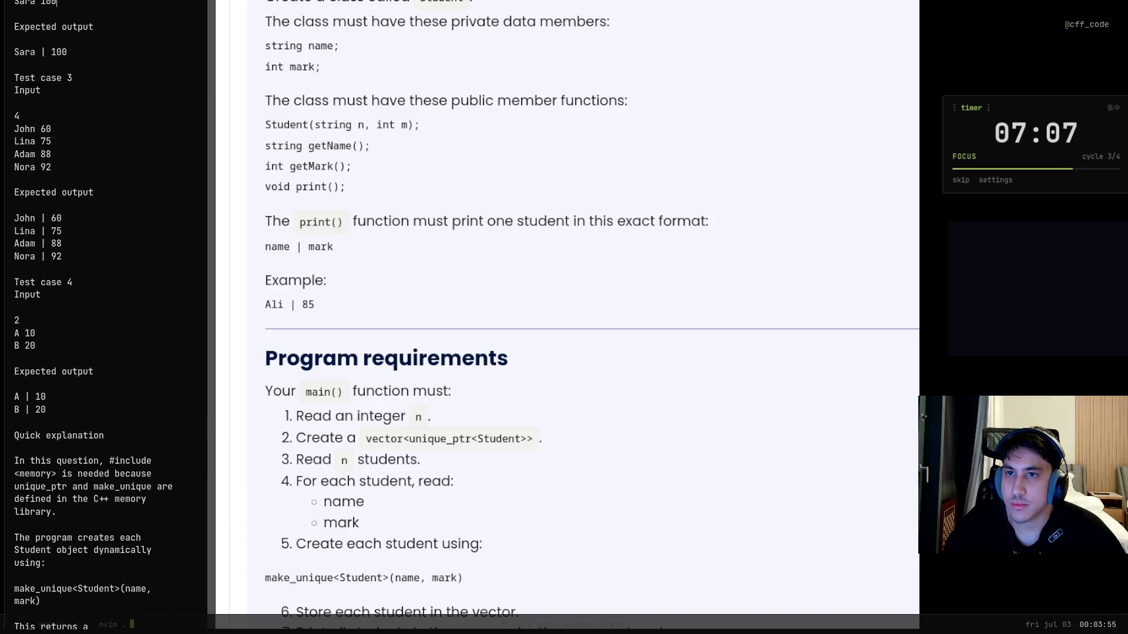
key(k)
key(k)
key(k)
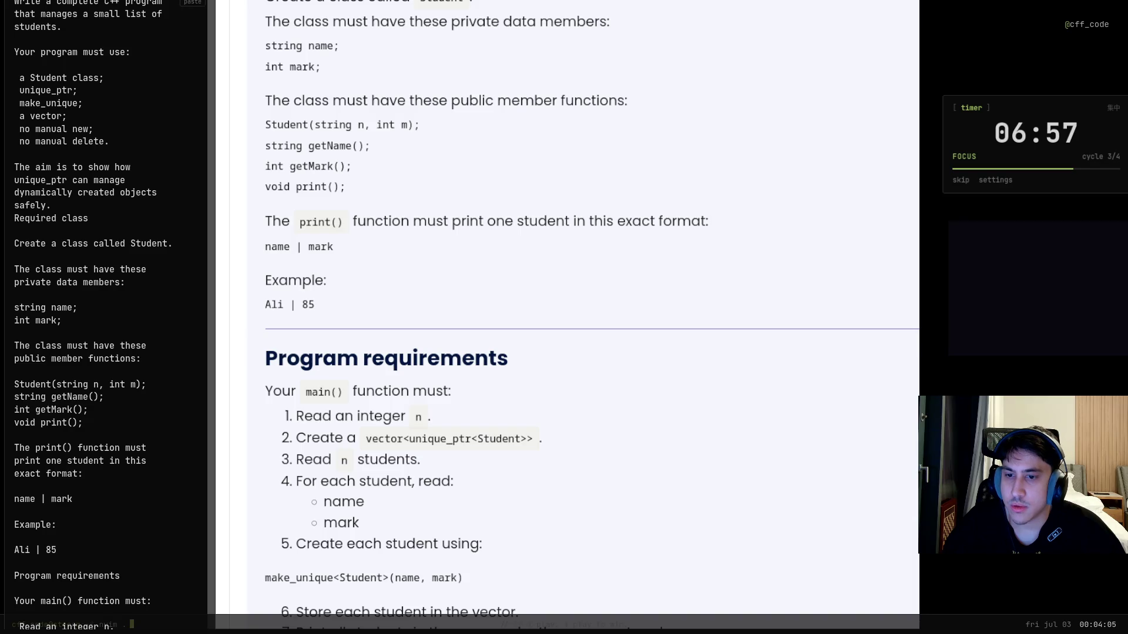
key(V)
key(j)
key(j)
key(j)
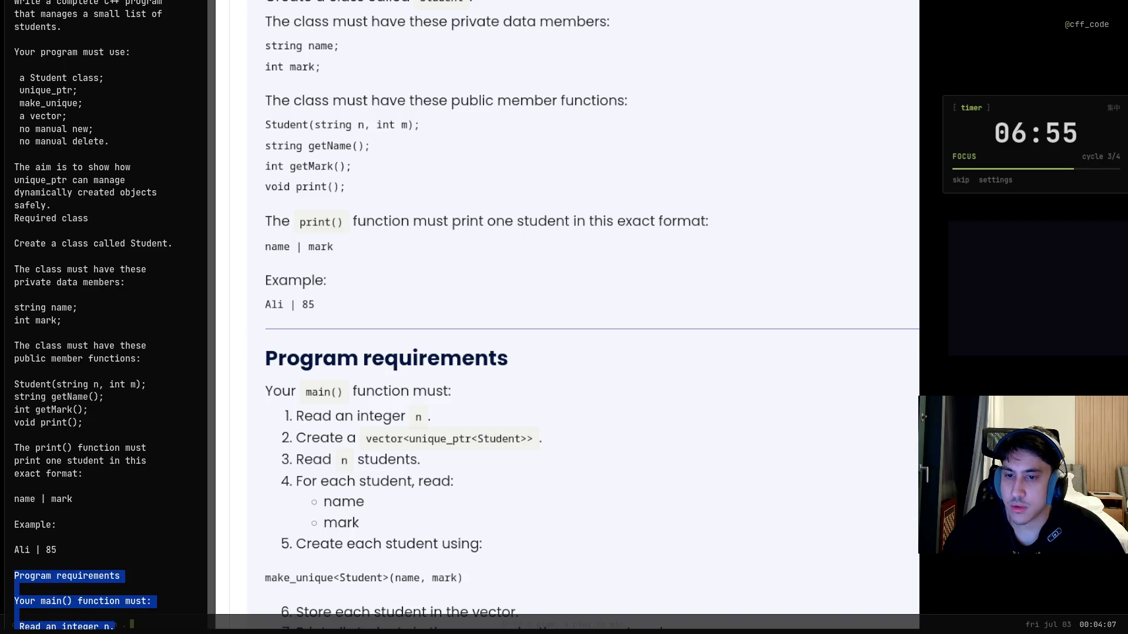
key(y)
Yank the assignment from the top down to 'Ali | 85', then quit nvim with :q
key(g)
key(v)
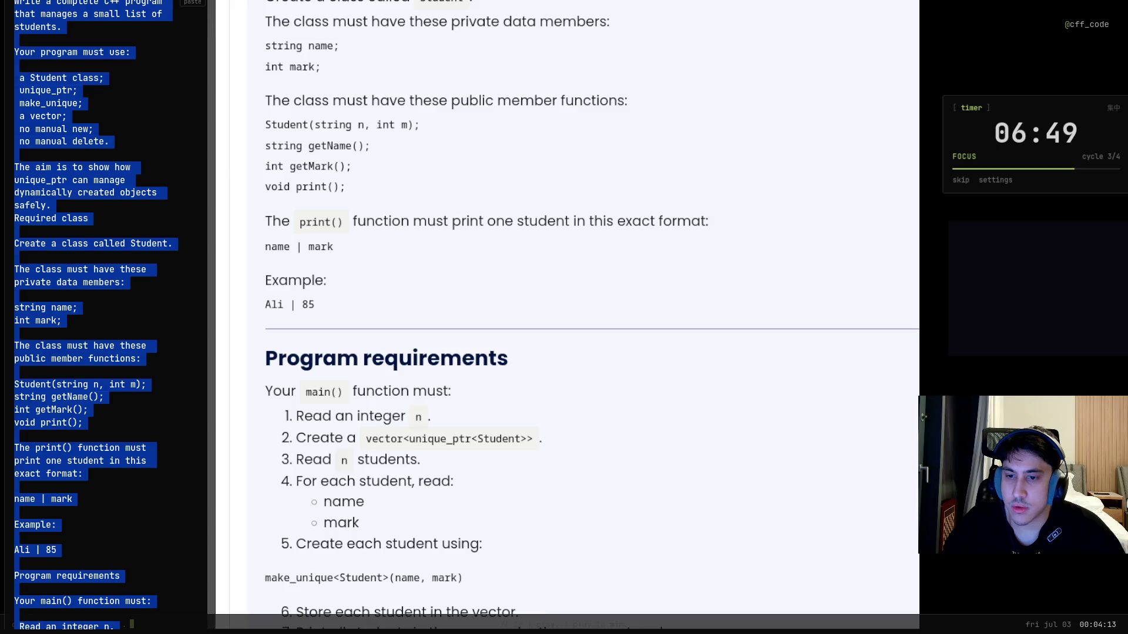
key(y)
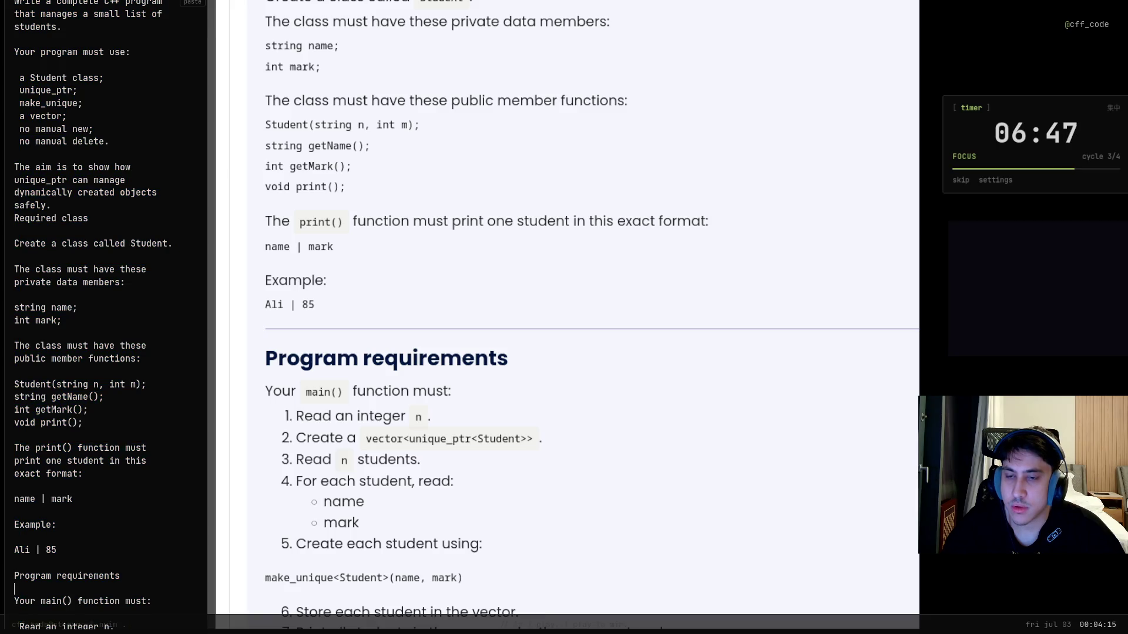
key(g)
key(v)
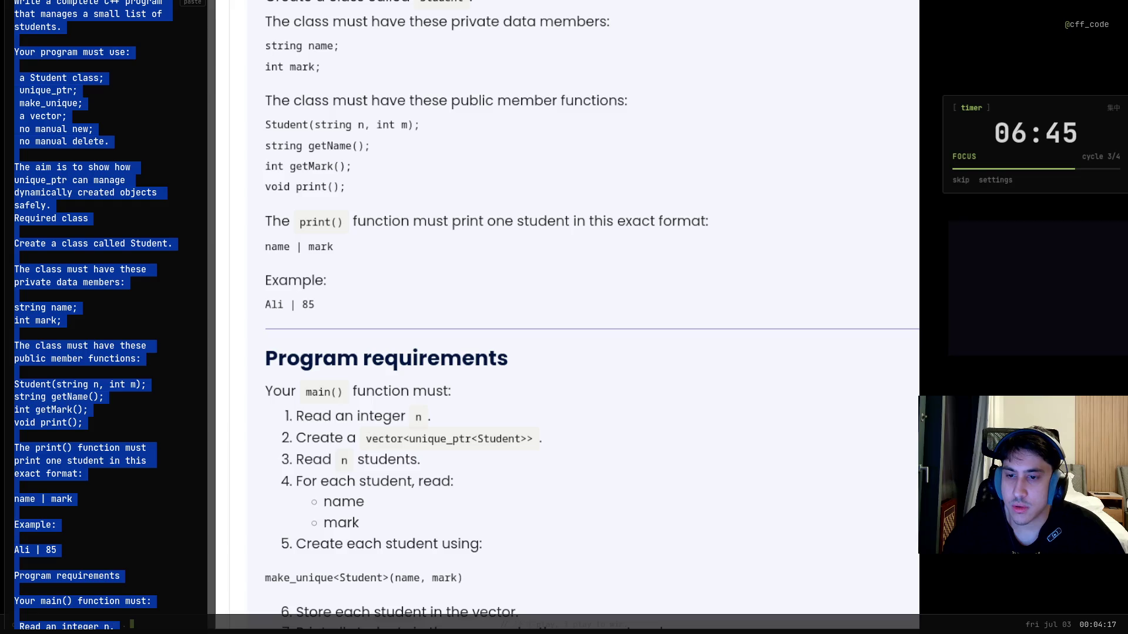
key(y)
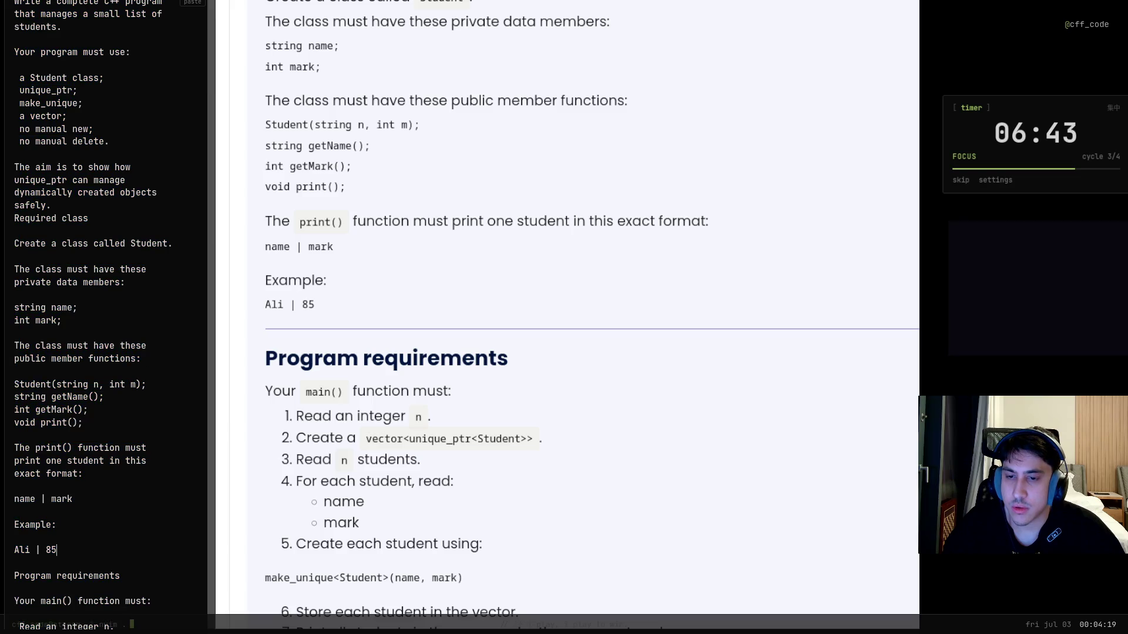
key(g)
key(v)
key(k)
key(k)
key(k)
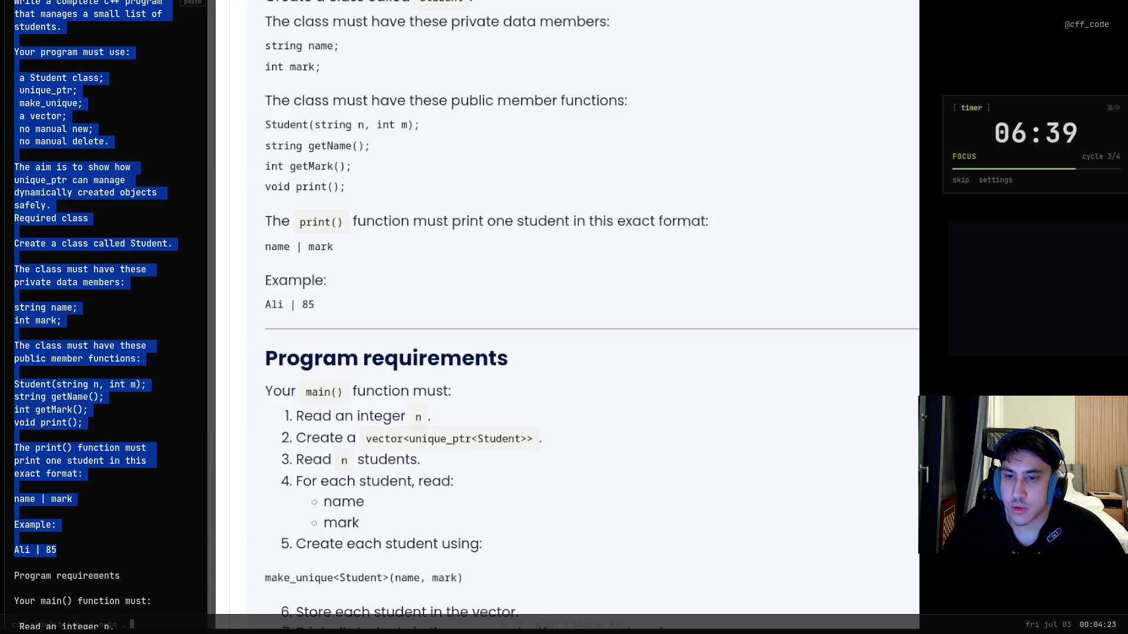
key(y)
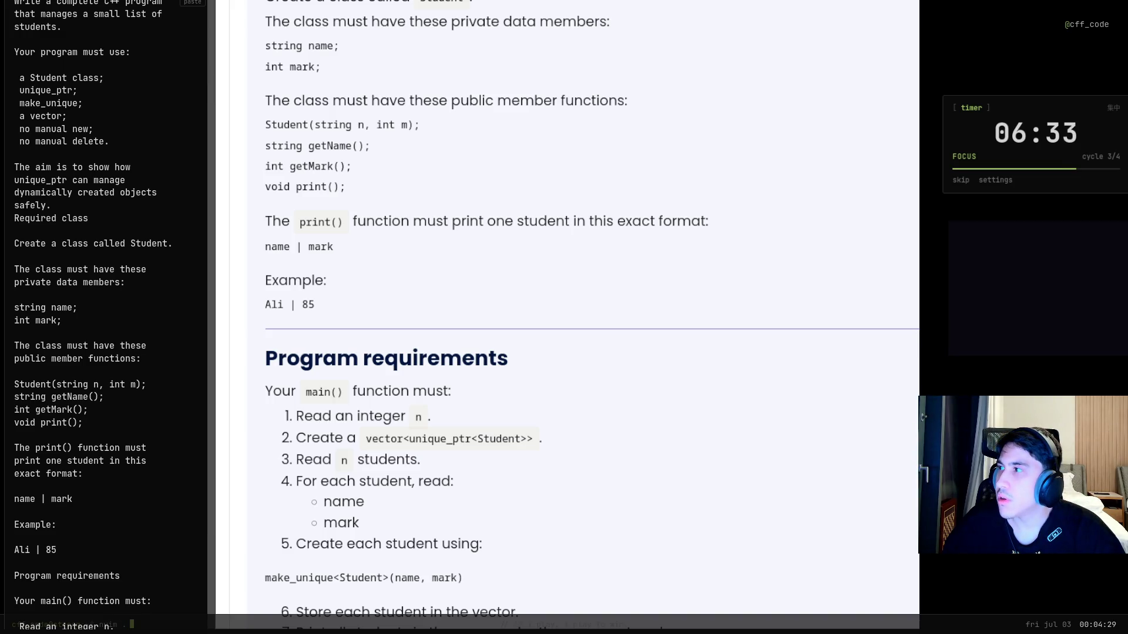
text(:q)
key(Return)
text(nvim .)
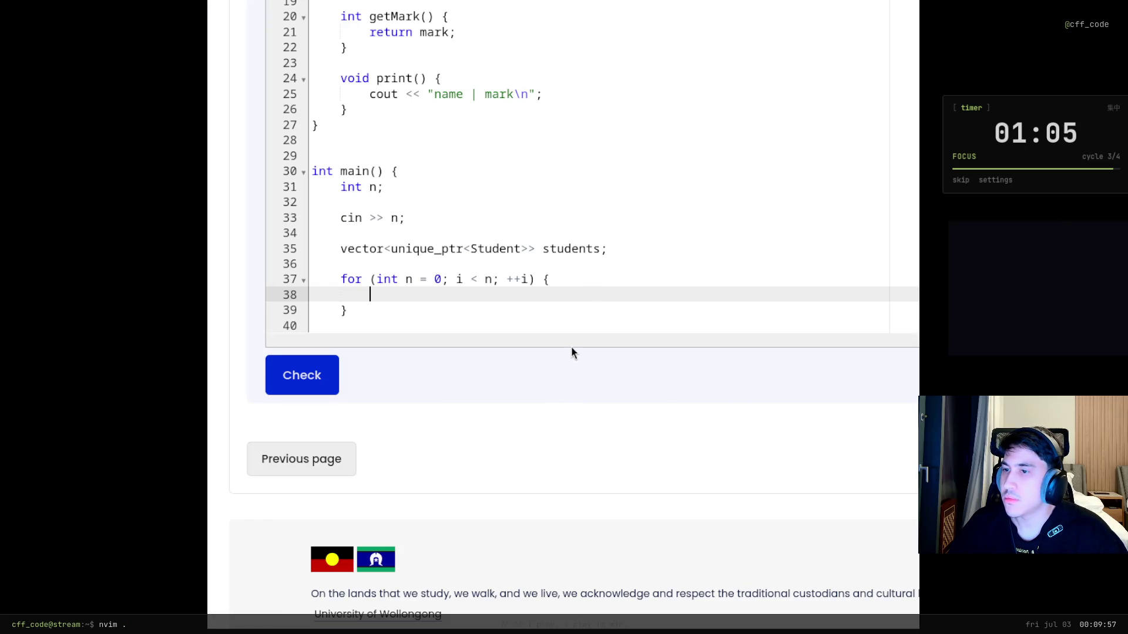
Write the Student class with getName, getMark and print, and a main that reads n, declares vector<unique_ptr<Student>> students, and opens a for loop
mouse_move(230, 274)
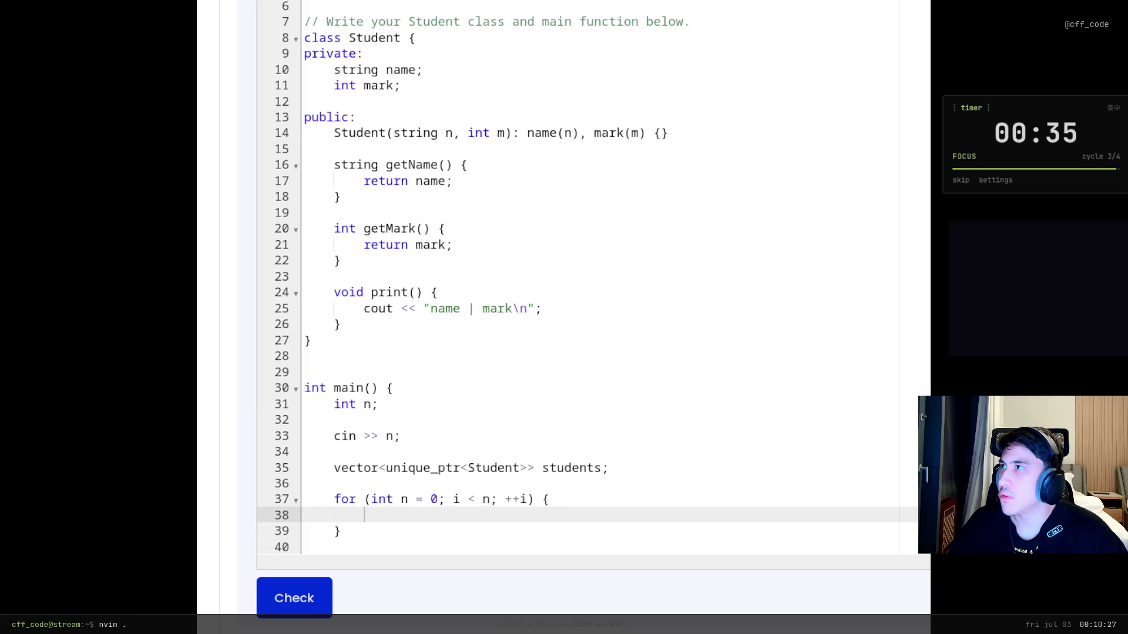
scroll(580, 539, up, 2)
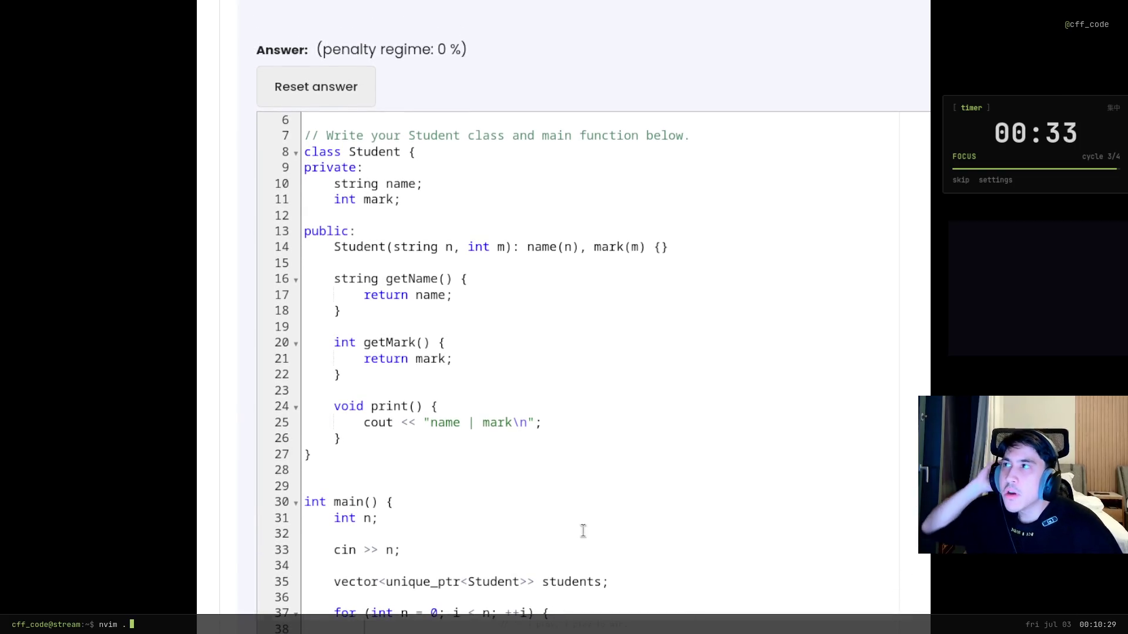
scroll(587, 511, down, 2)
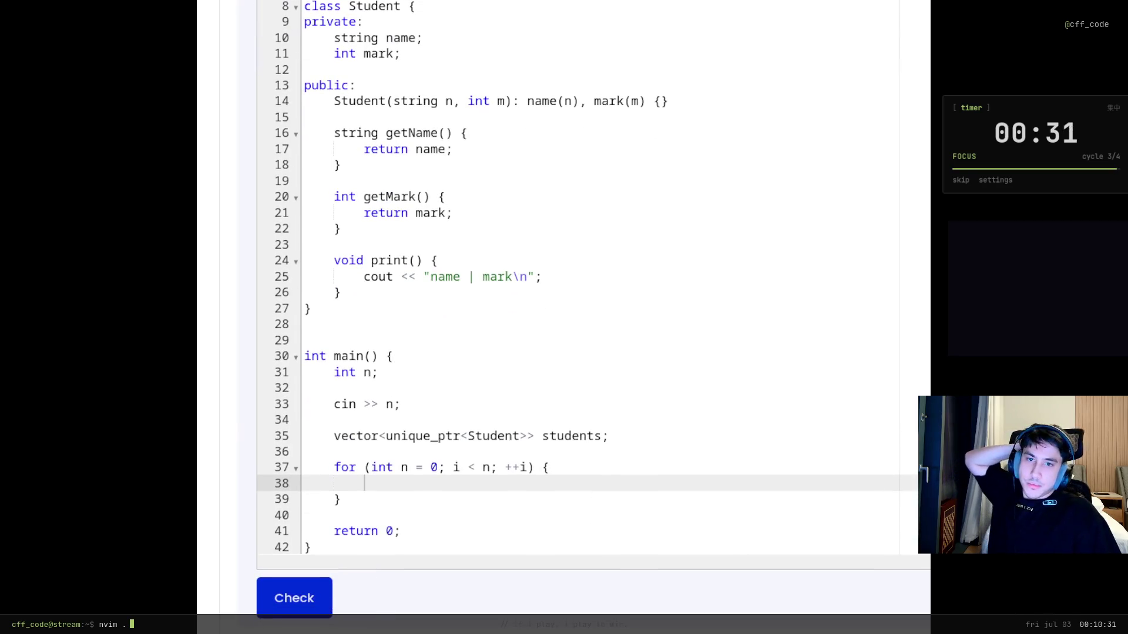
scroll(587, 277, up, 2)
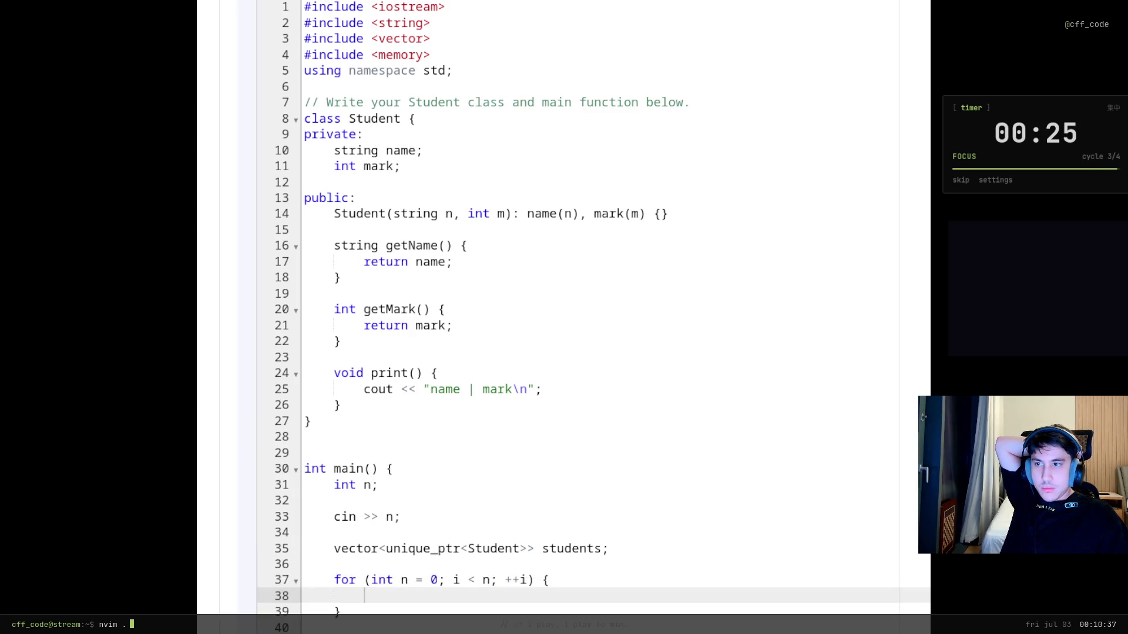
click(417, 580)
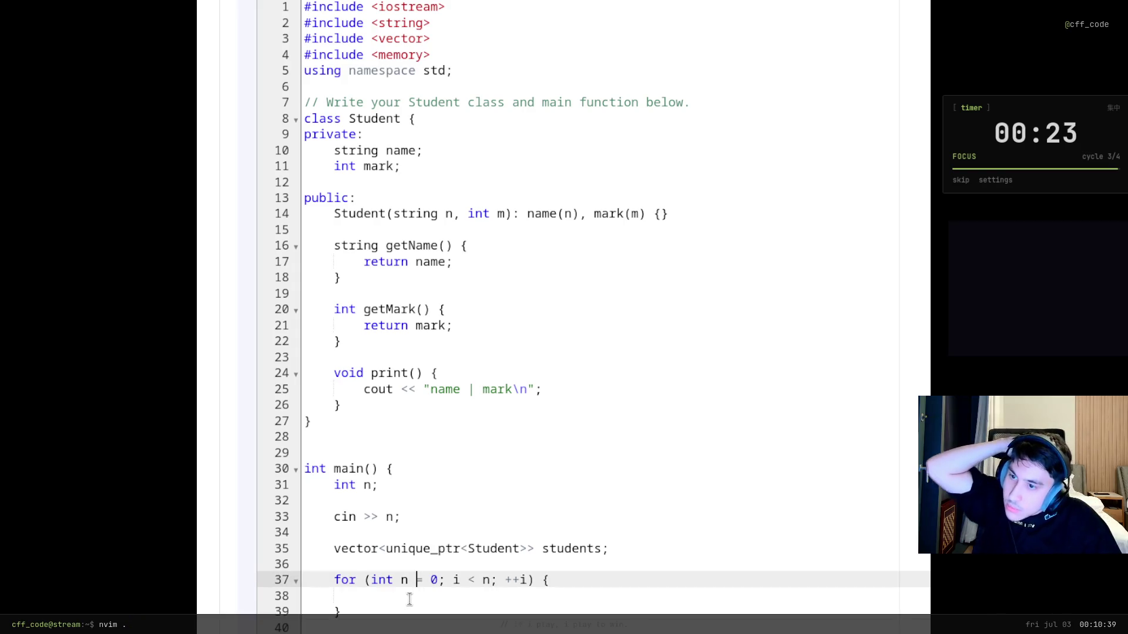
click(410, 598)
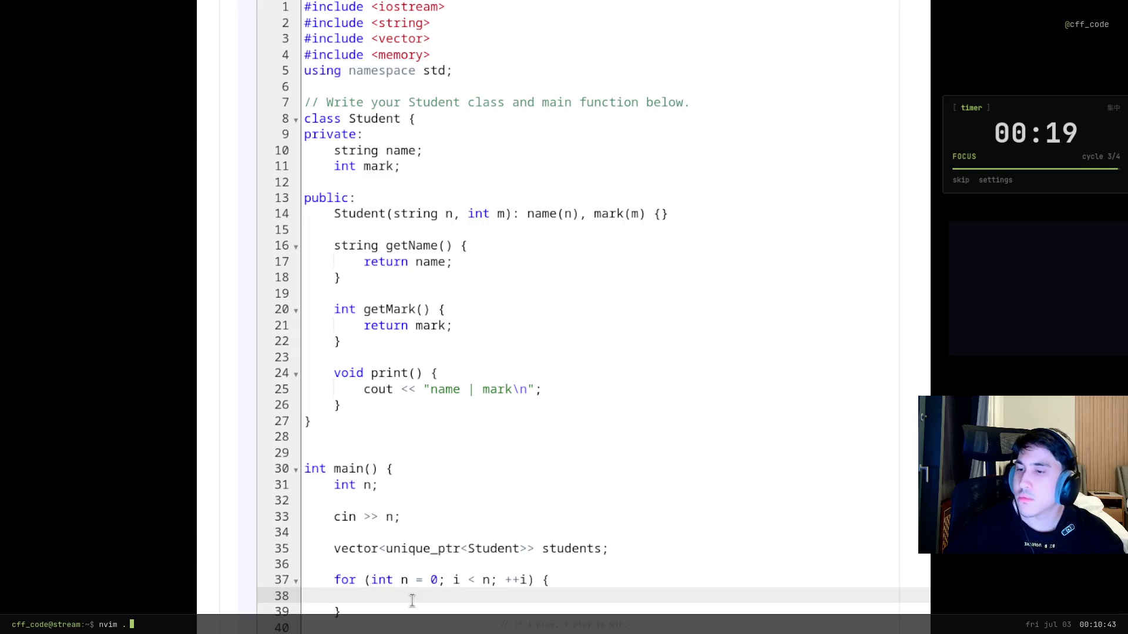
scroll(412, 593, down, 4)
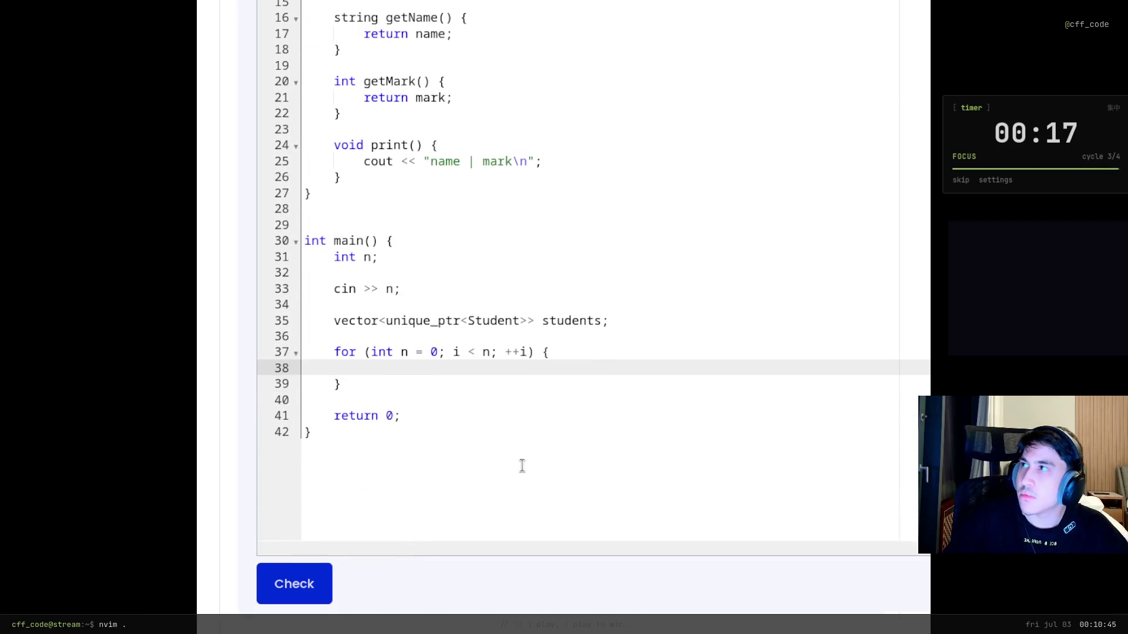
scroll(522, 465, up, 2)
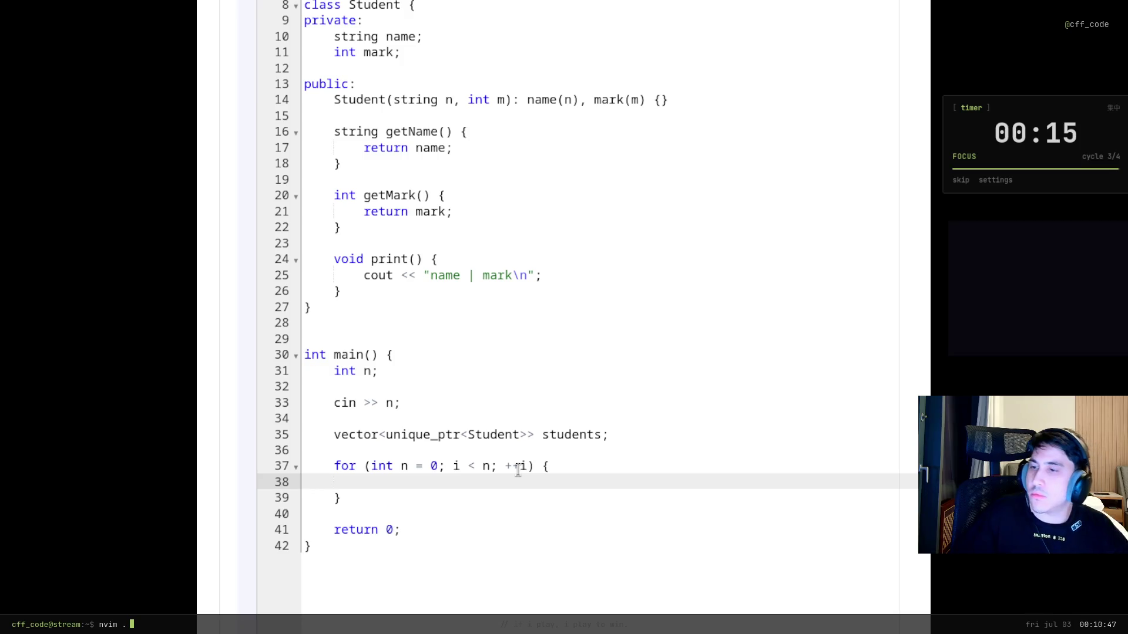
scroll(217, 325, down, 10)
scroll(198, 341, up, 20)
drag(289, 265, 446, 265)
click(446, 265)
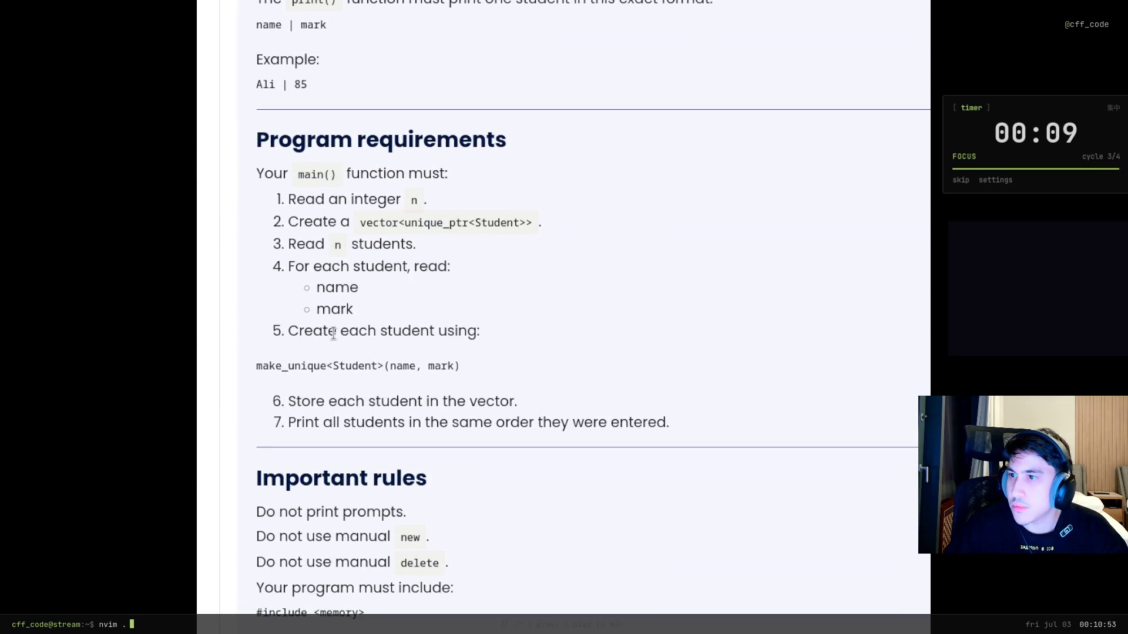
scroll(416, 339, down, 8)
scroll(411, 470, up, 12)
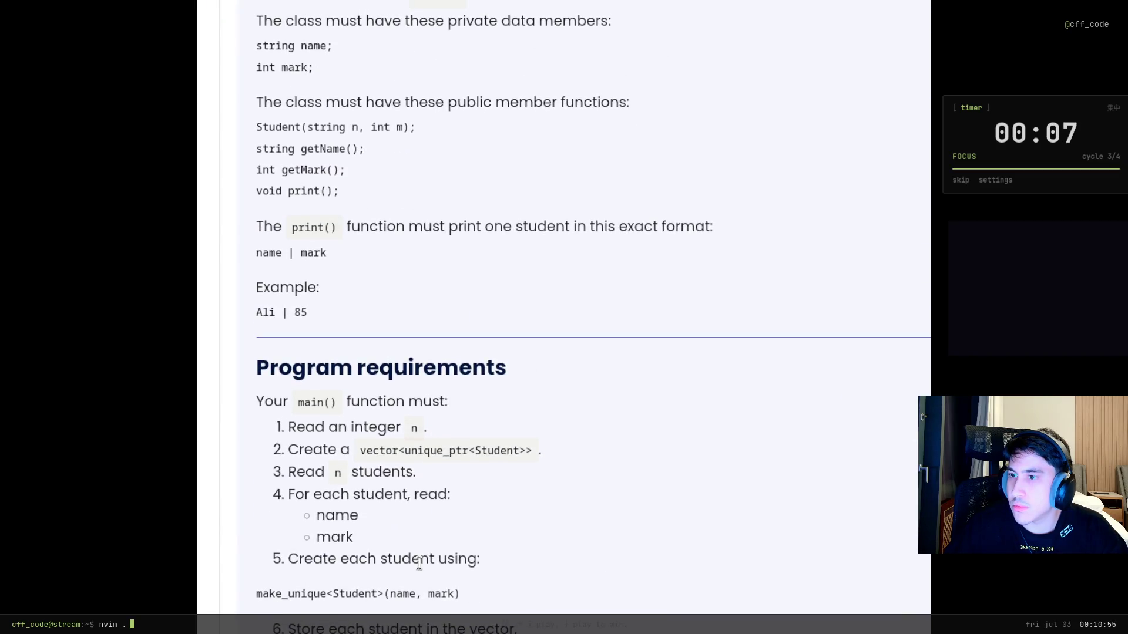
drag(478, 596, 227, 597)
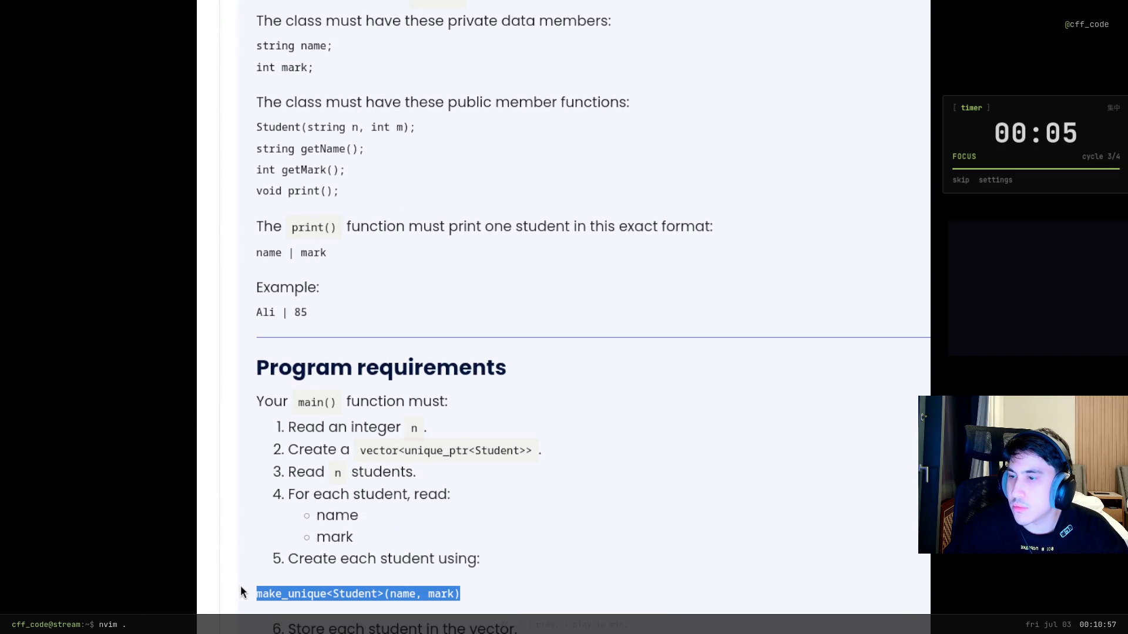
scroll(241, 586, down, 15)
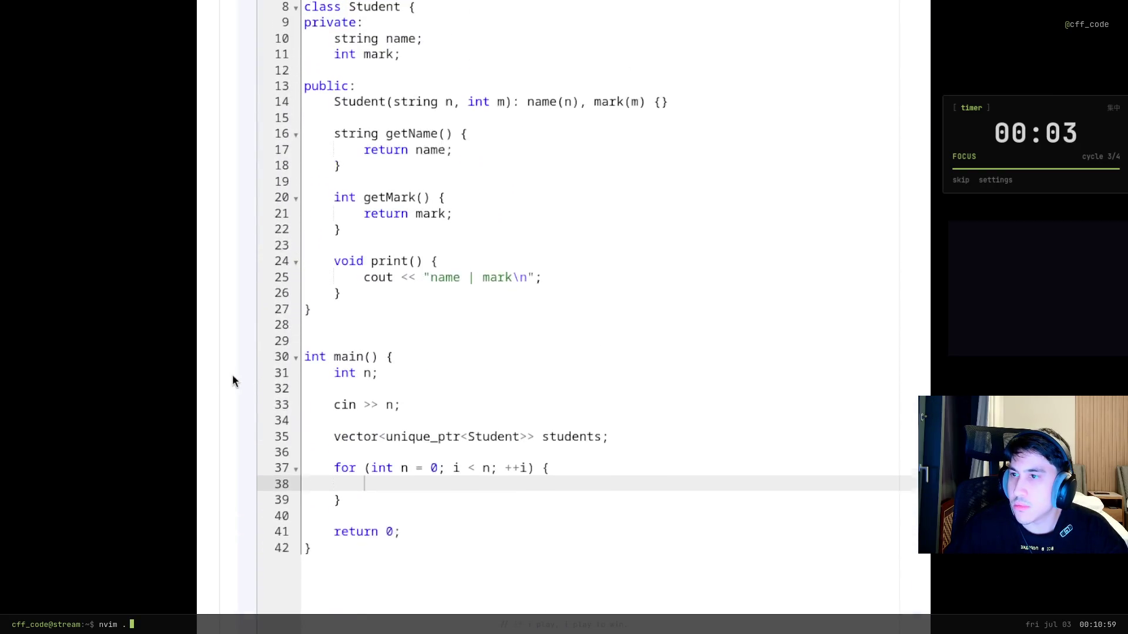
scroll(233, 381, up, 1)
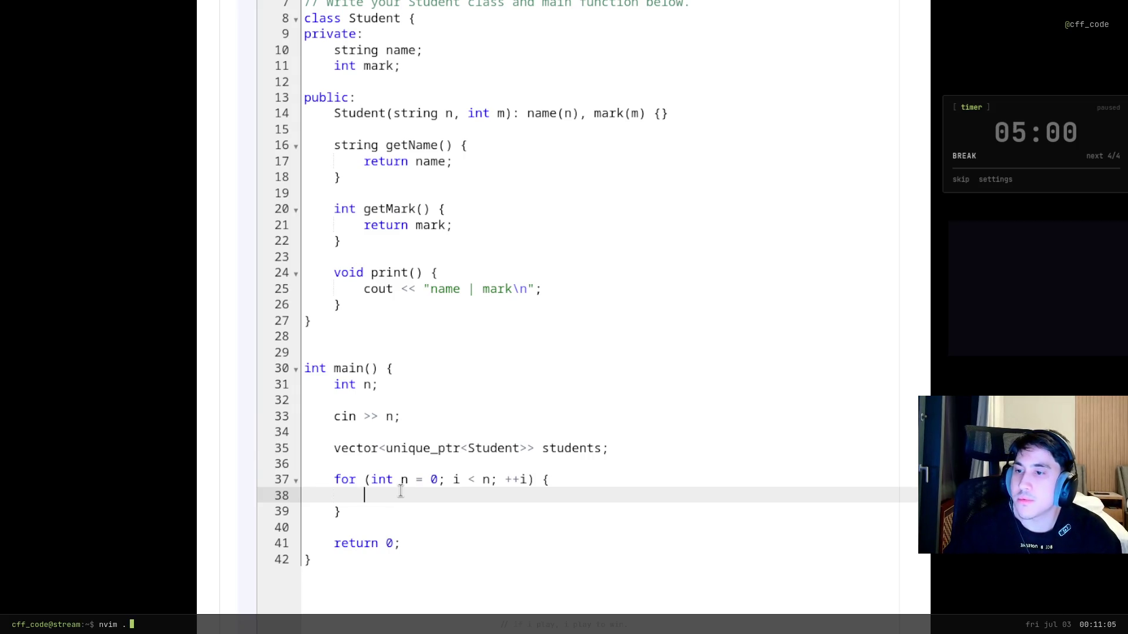
Declare 'string name;' and 'int mark;' below the students vector declaration
text(name)
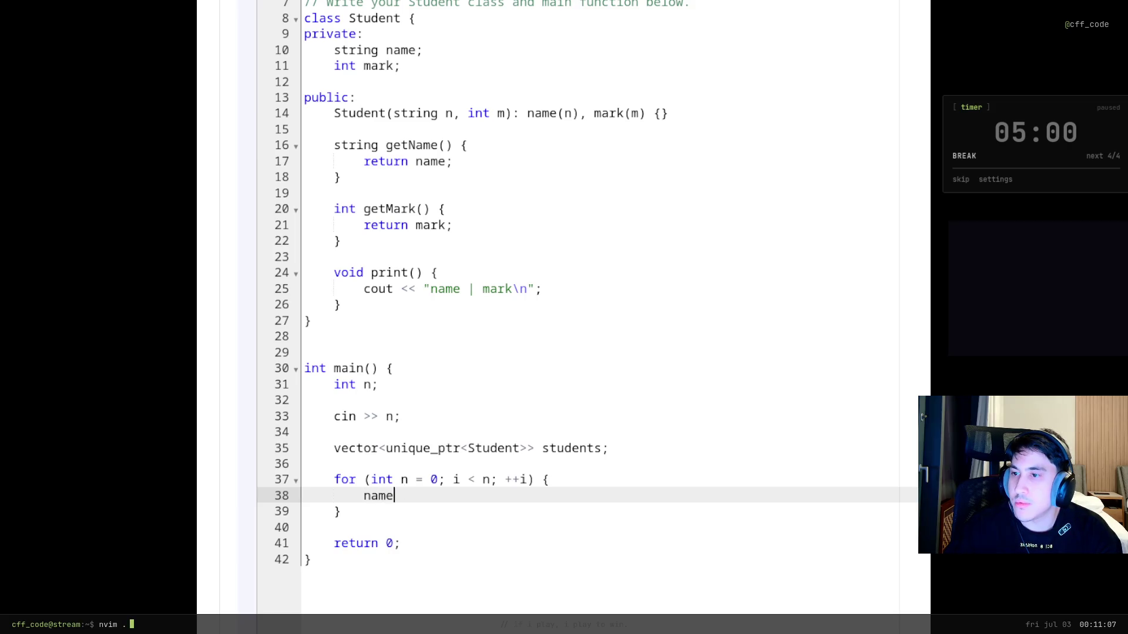
text( = 0;)
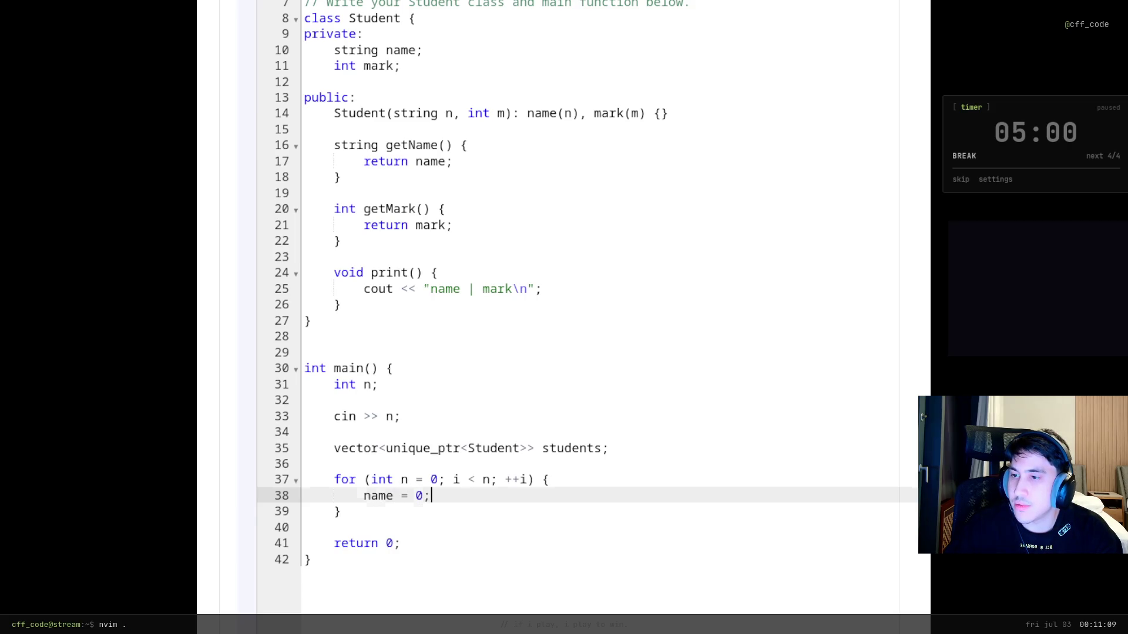
key(Return)
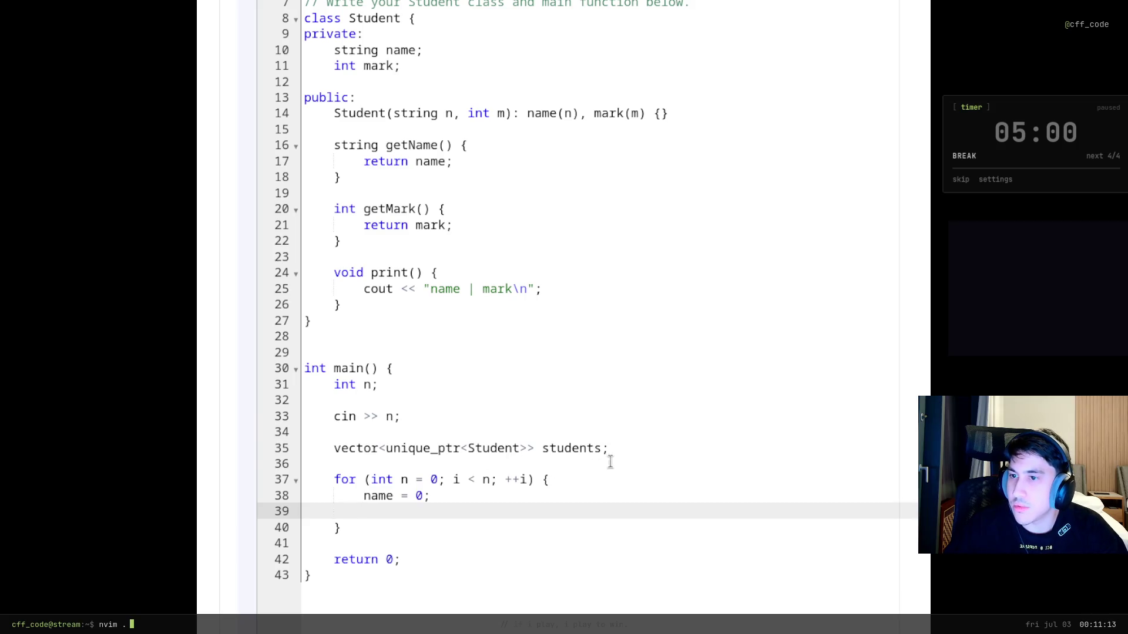
click(630, 447)
key(Return)
text(st)
key(BackSpace)
key(BackSpace)
text(string name)
key(BackSpace)
key(BackSpace)
key(BackSpace)
mouse_move(204, 187)
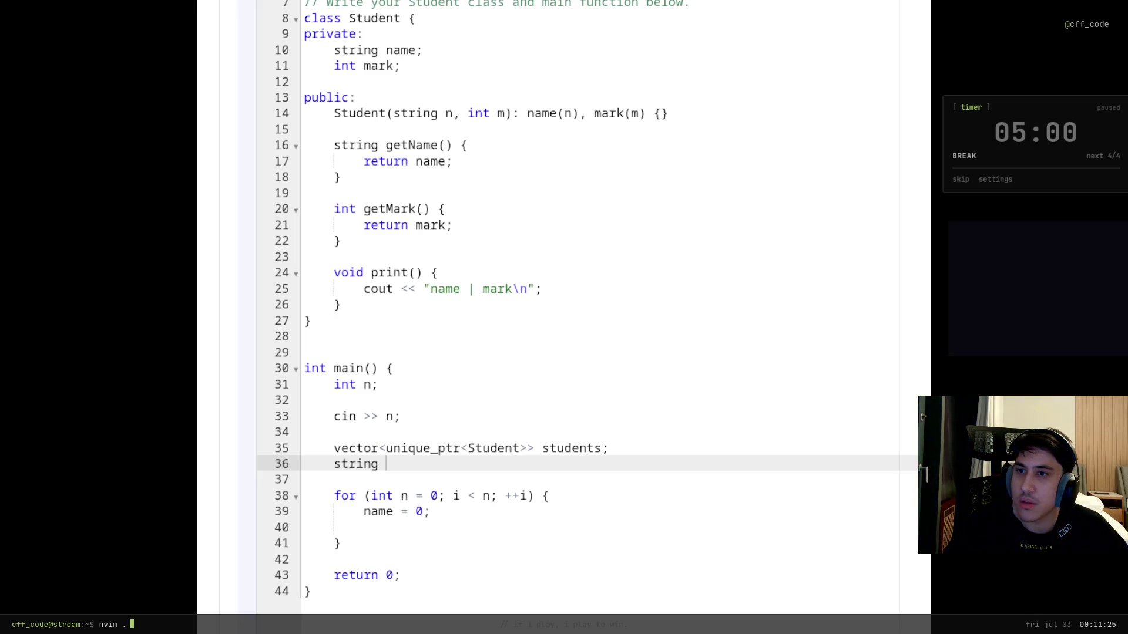
click(961, 179)
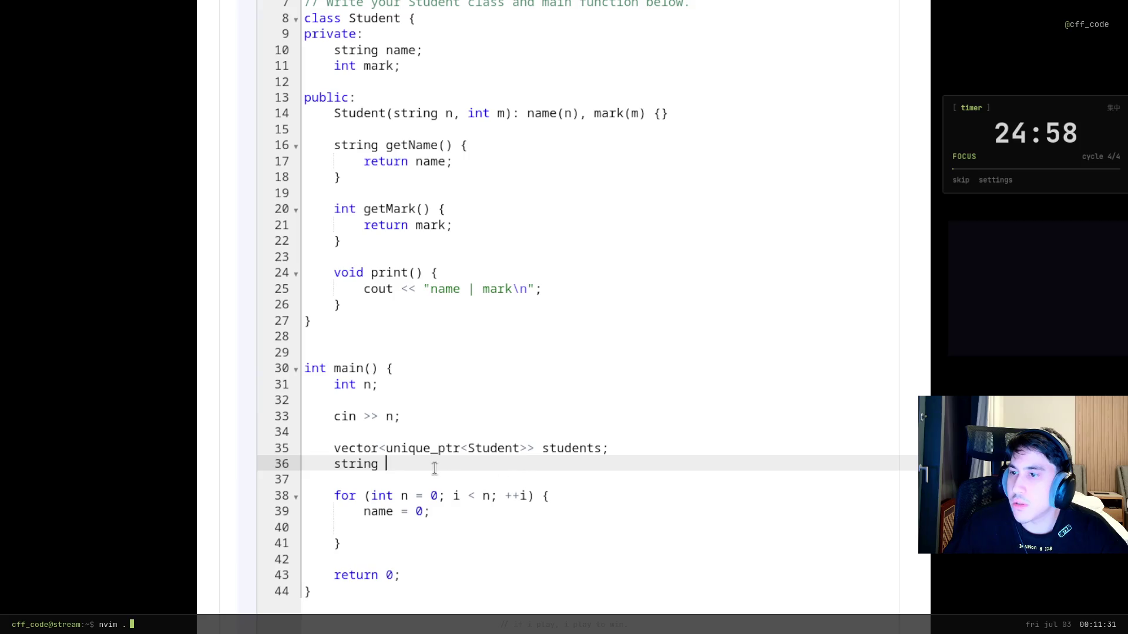
text(name;)
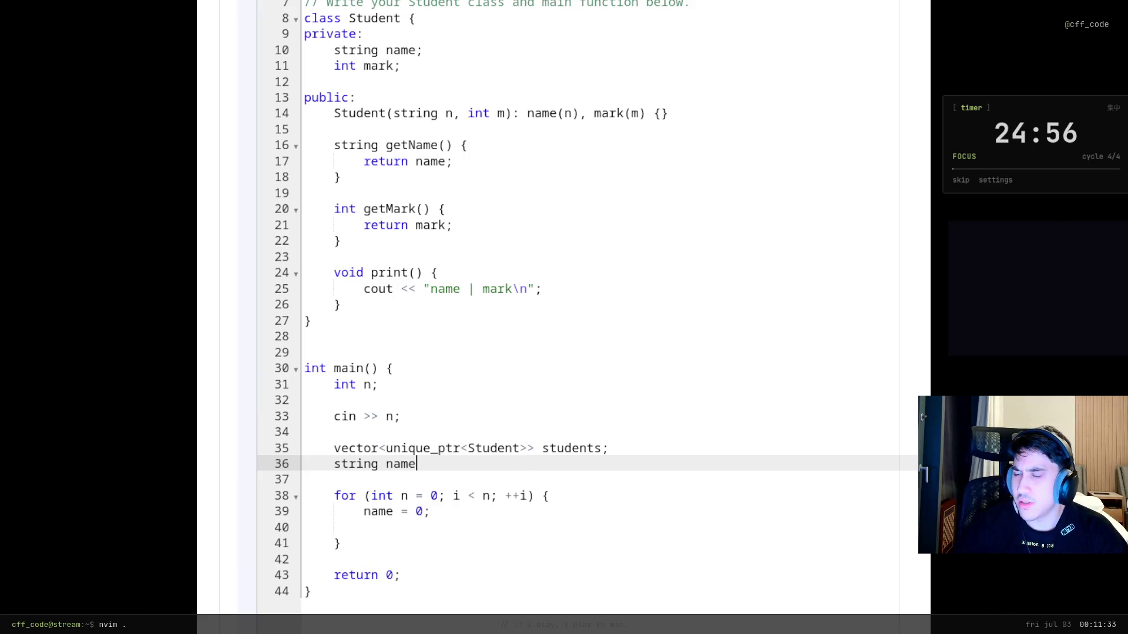
key(Return)
text(int)
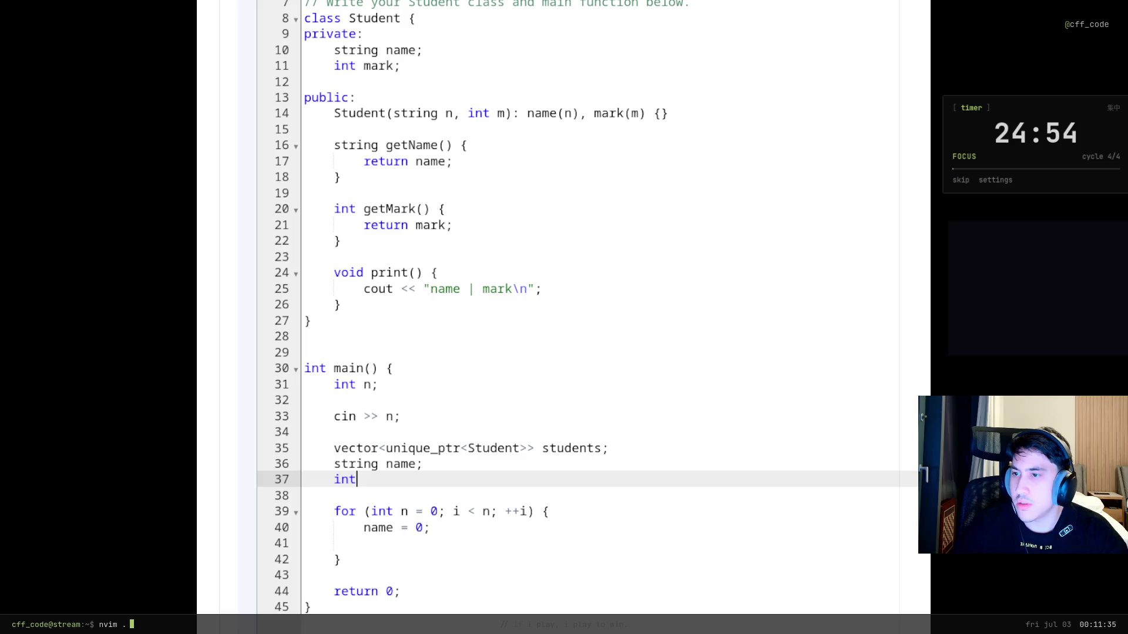
text( mark;)
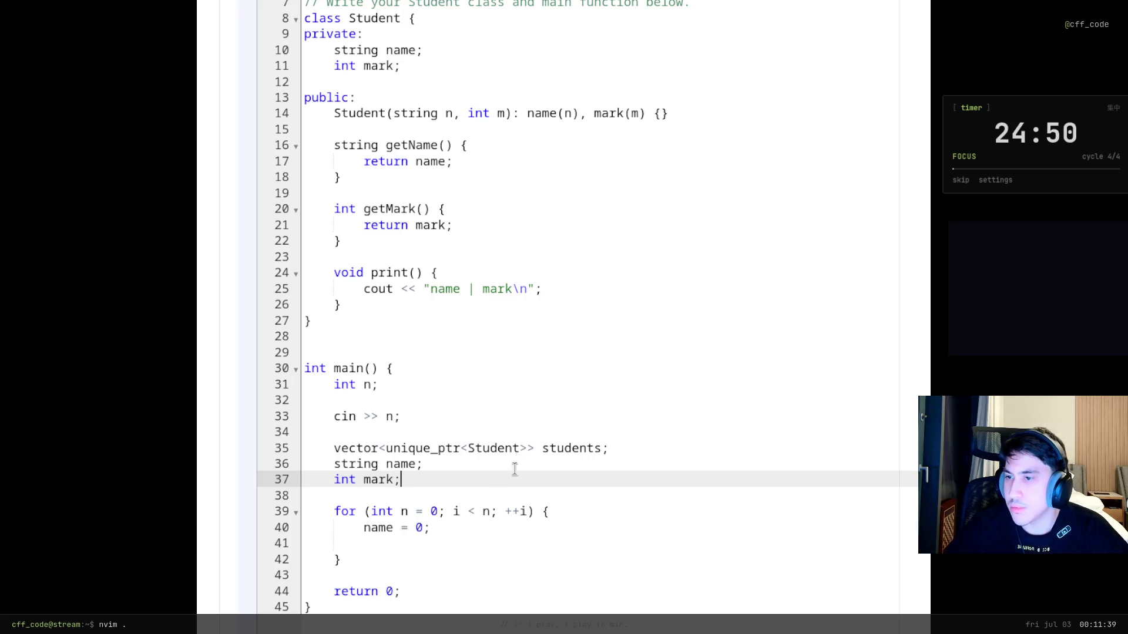
Clear the value from the 'name = 0;' line inside the loop
click(432, 527)
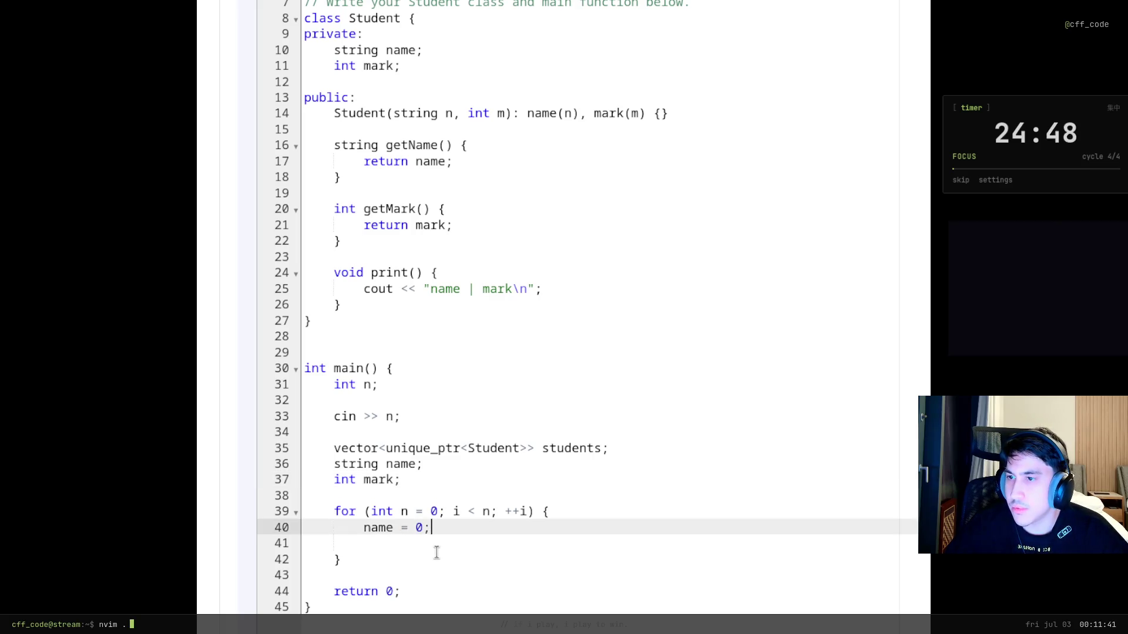
key(Return)
key(Up)
key(Up)
key(Up)
key(Right)
key(Right)
key(Right)
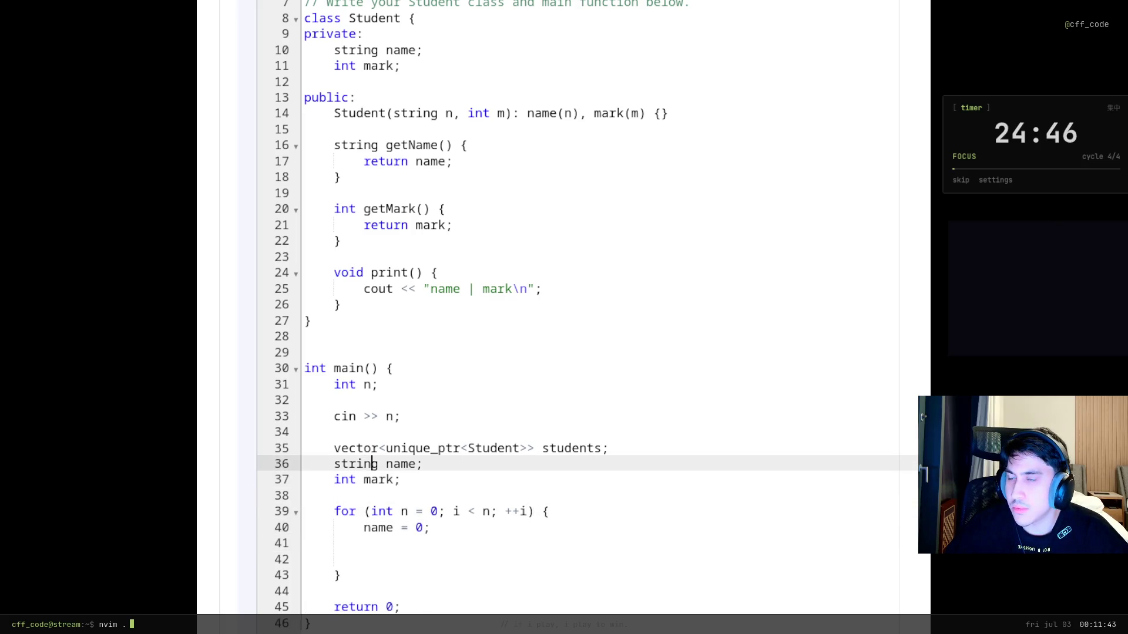
key(Left)
text(=)
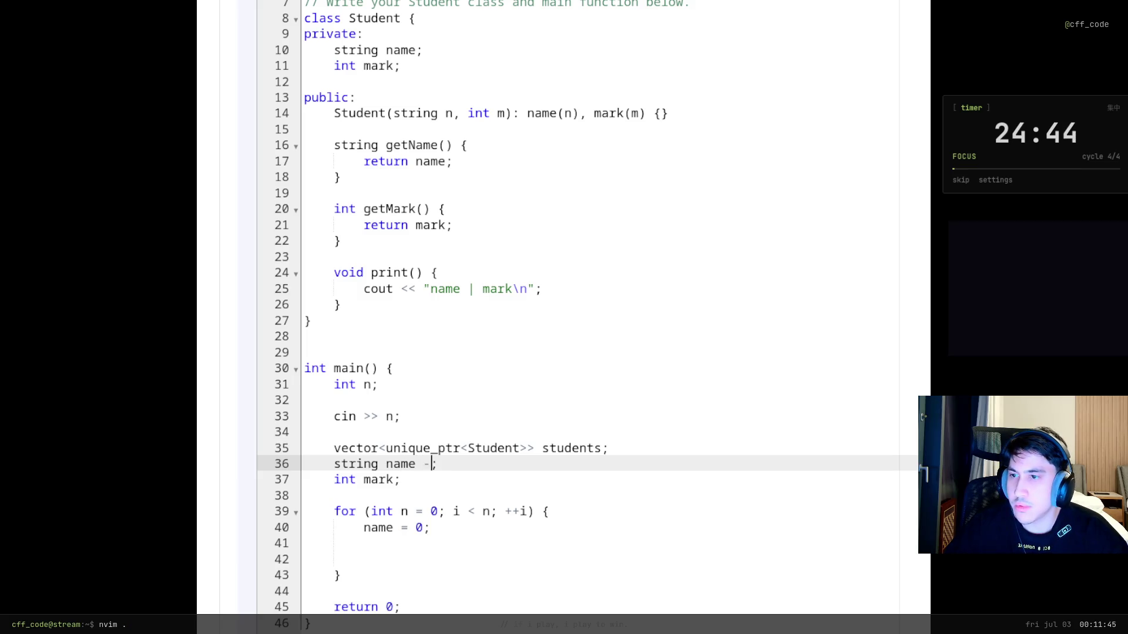
key(BackSpace)
key(BackSpace)
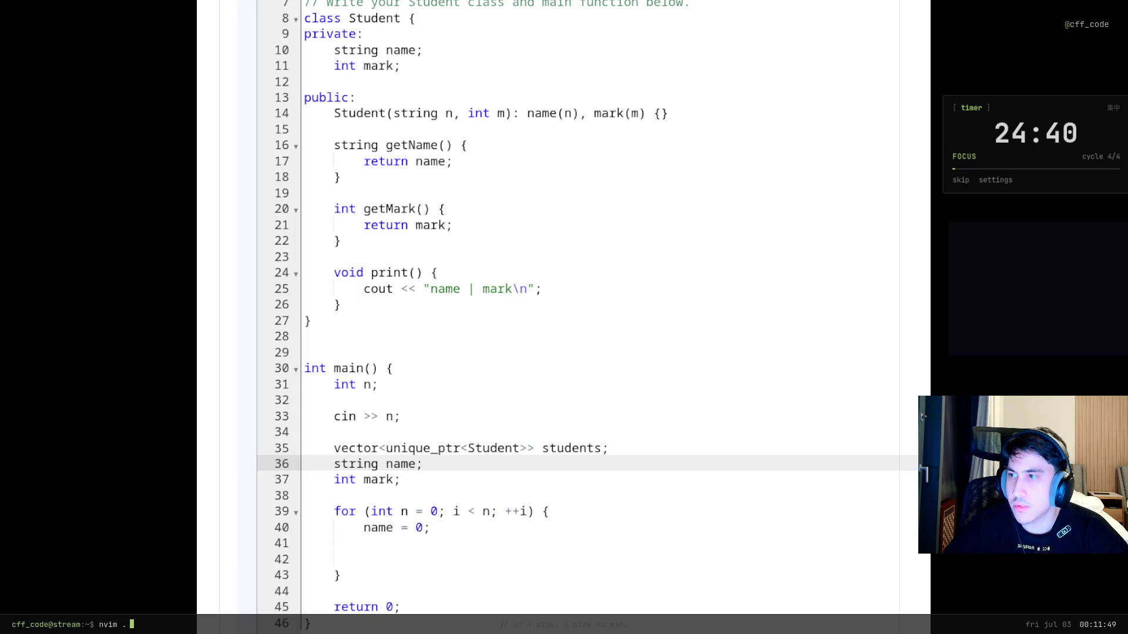
click(445, 539)
click(433, 527)
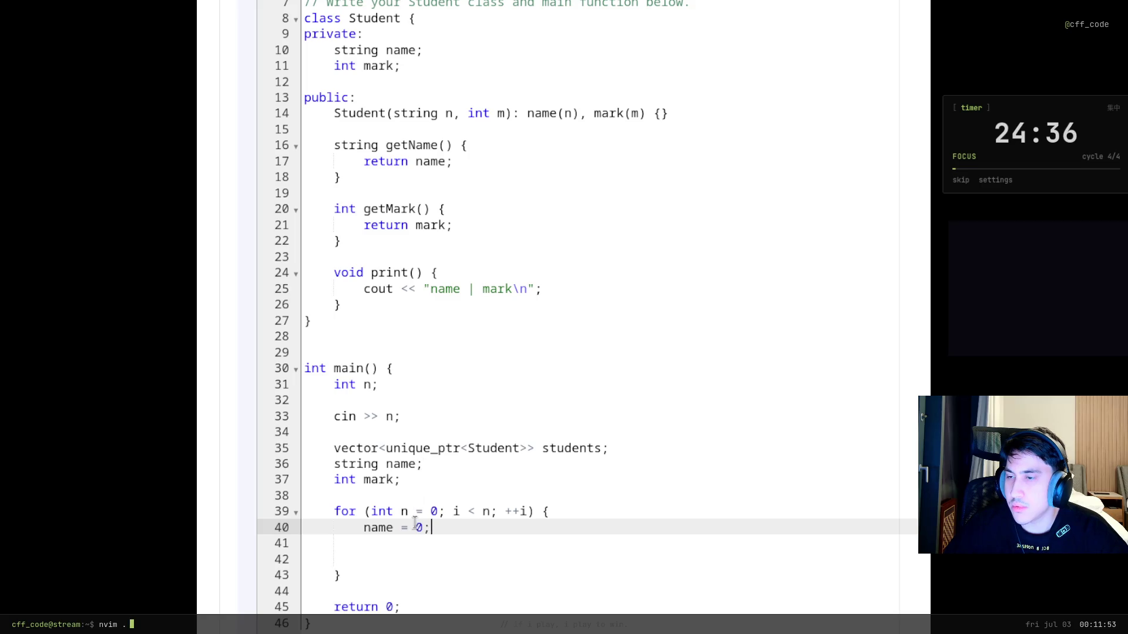
key(BackSpace)
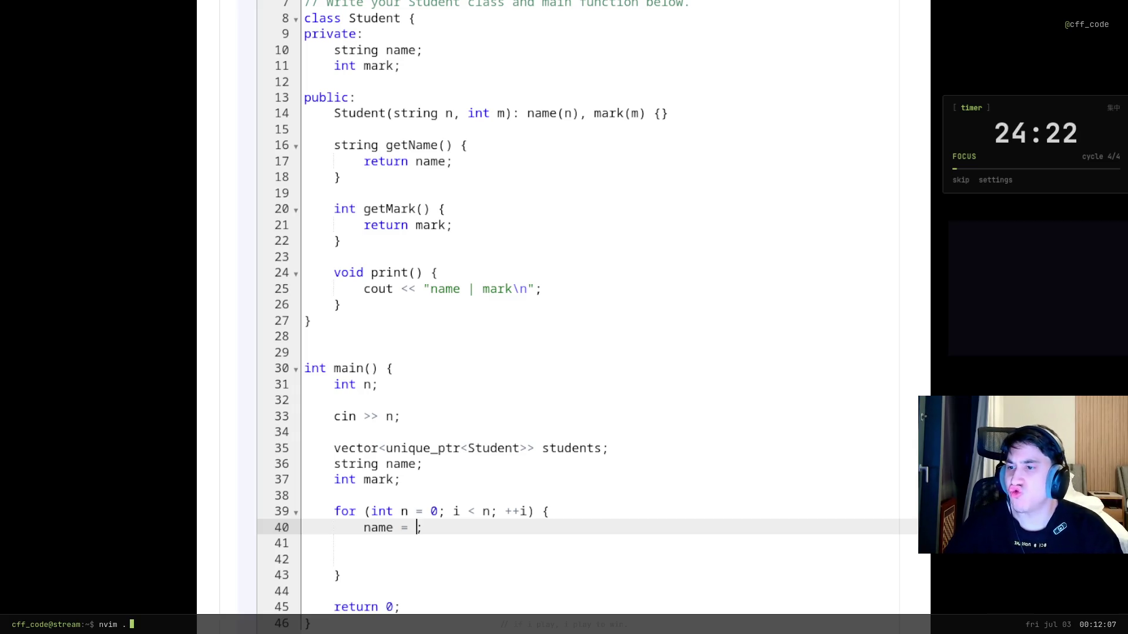
Make the loop body read each student with 'cin << name;' and 'cin << mark;'
click(416, 467)
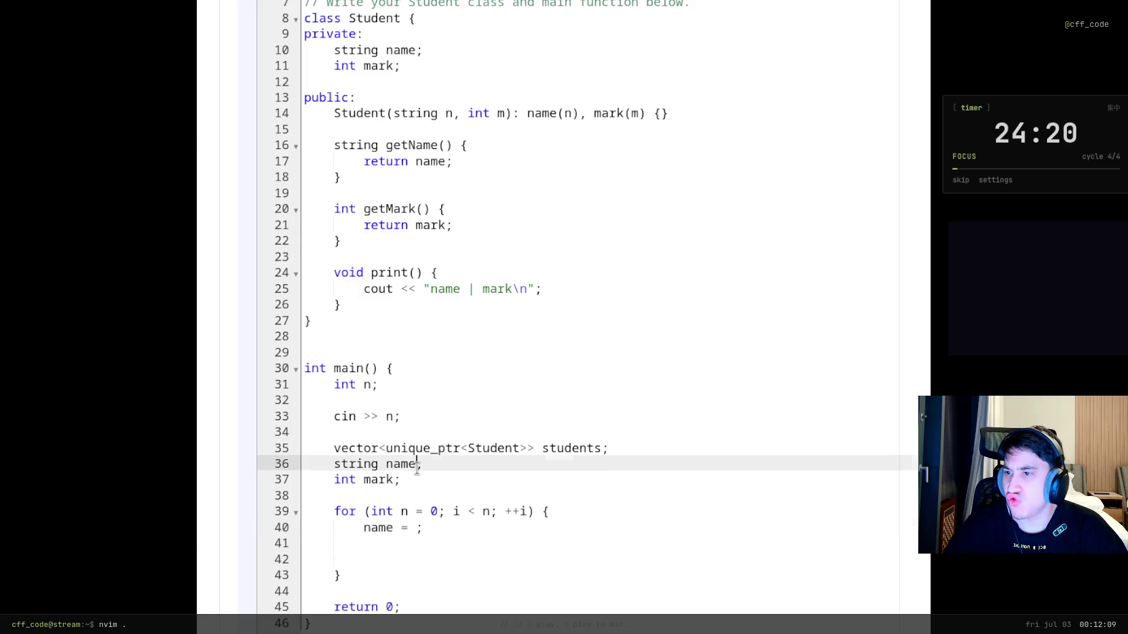
text(=)
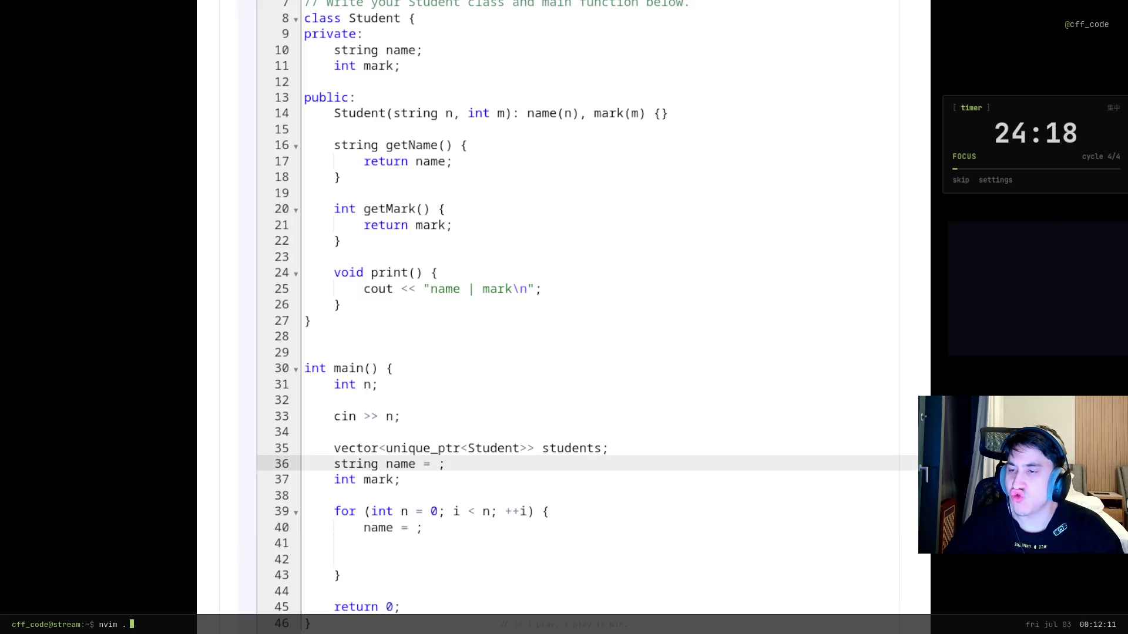
key(BackSpace)
key(BackSpace)
key(BackSpace)
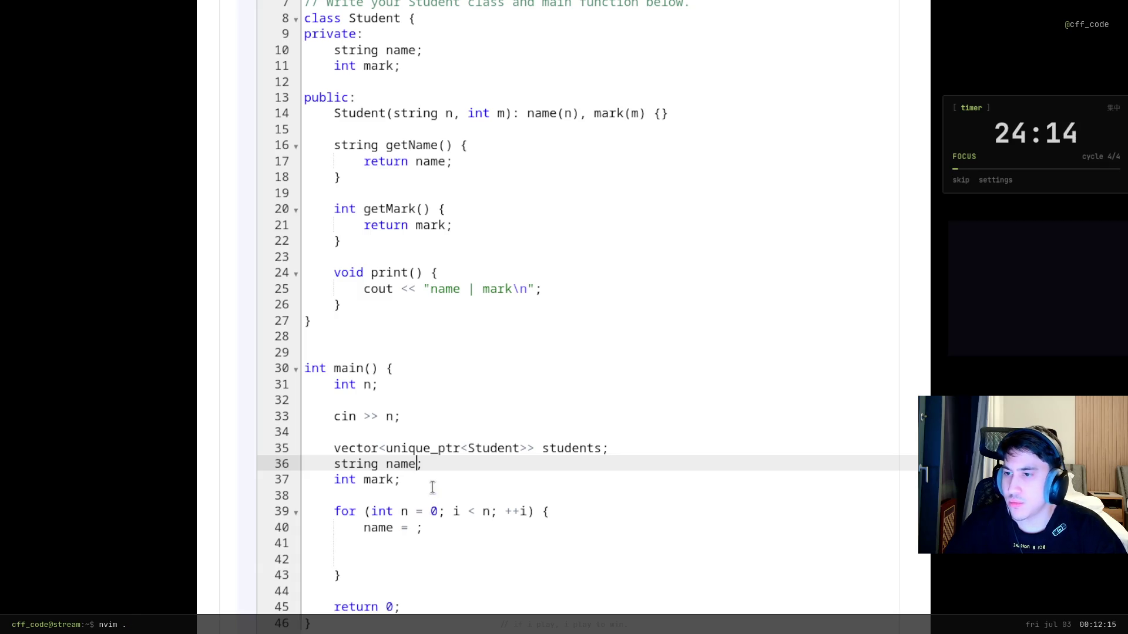
click(420, 528)
key(BackSpace)
key(BackSpace)
key(BackSpace)
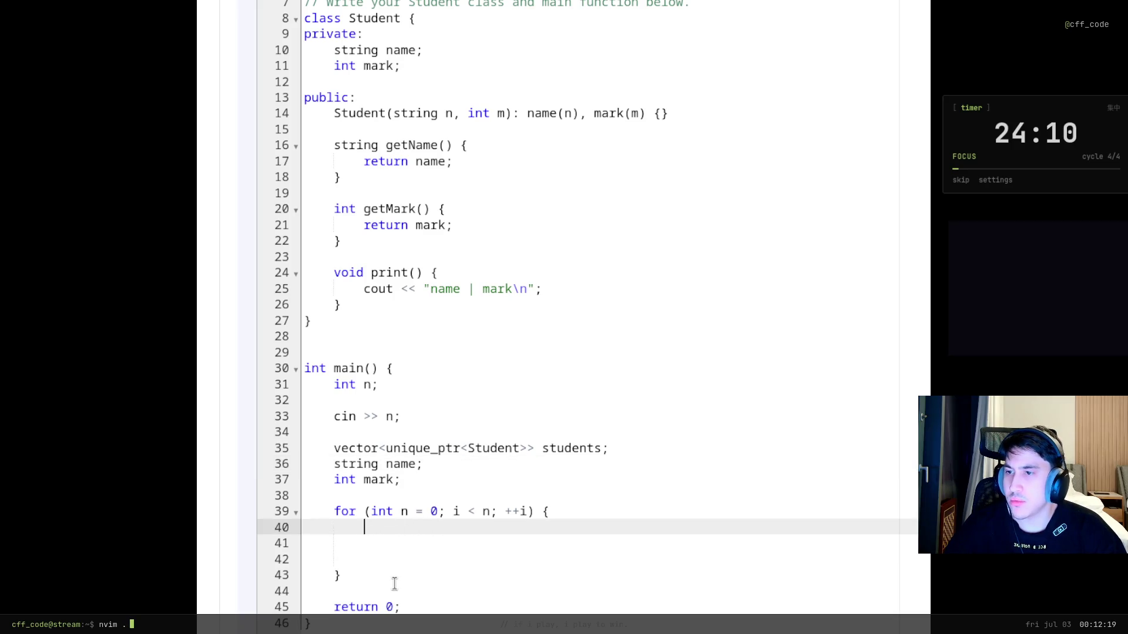
text(cin << name;)
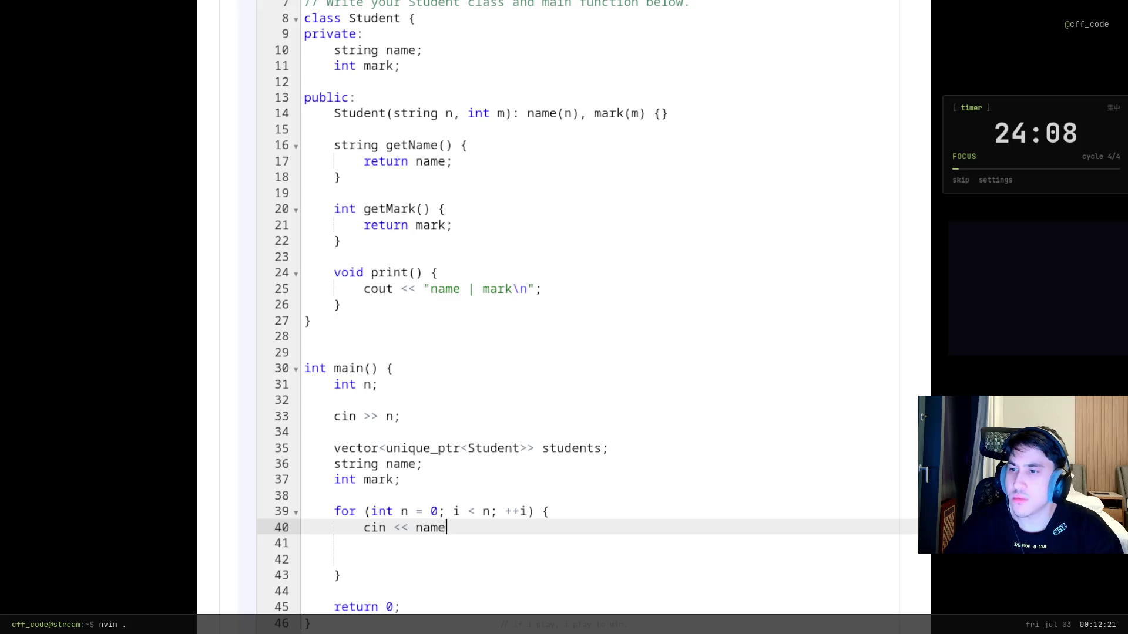
key(Return)
text(cin )
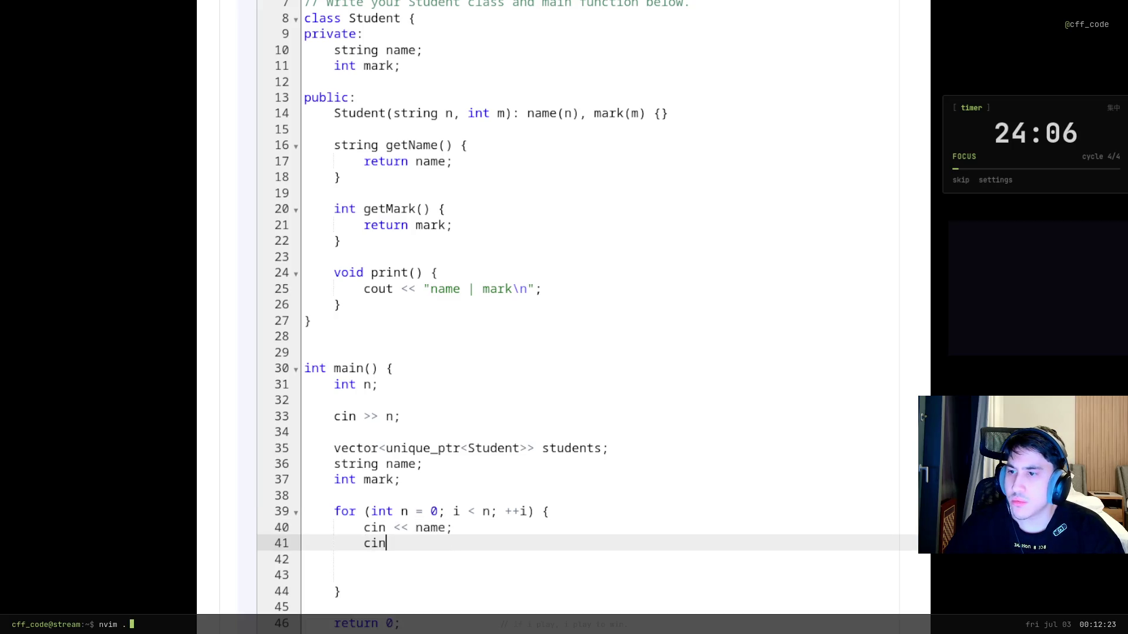
text(<< mark;)
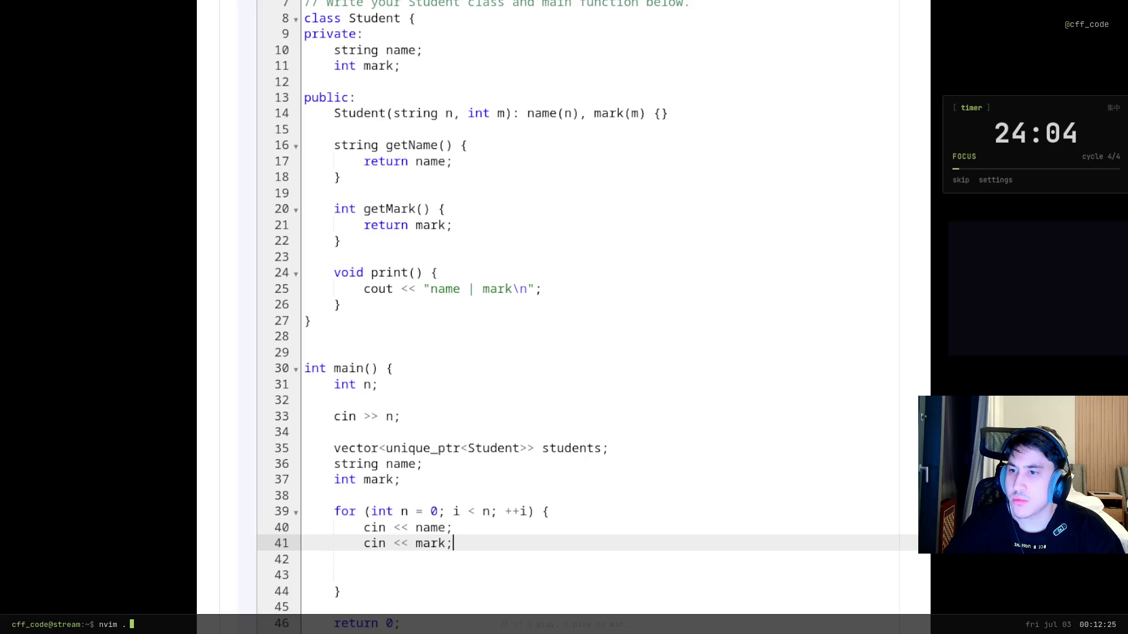
key(alt+Tab)
Check the Program requirements about each student's name and mark
scroll(224, 217, up, 15)
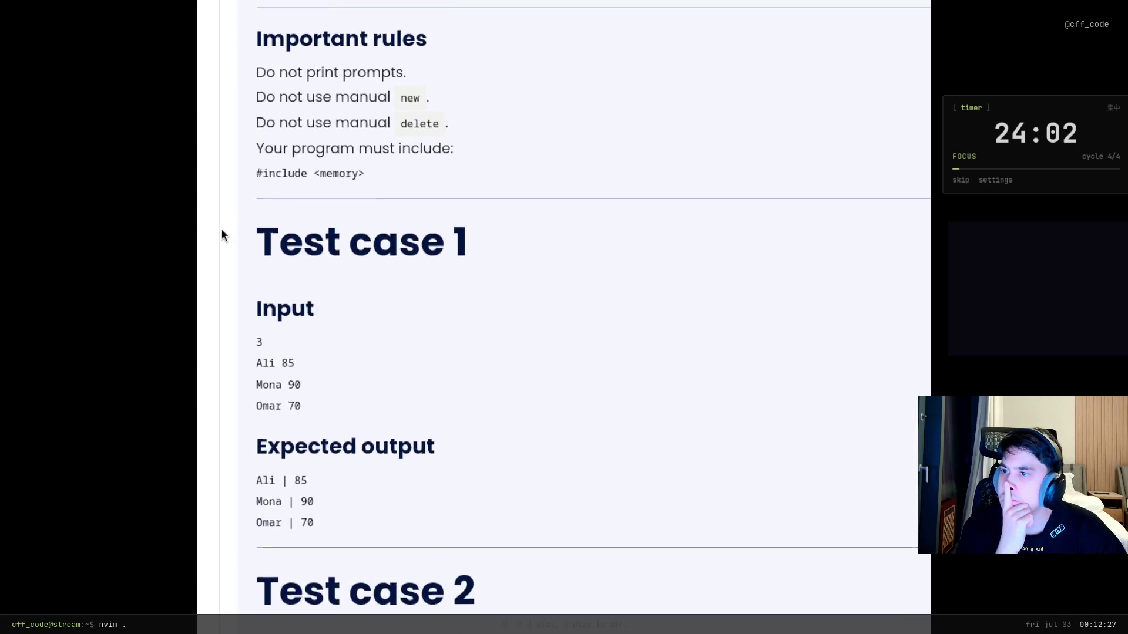
scroll(220, 243, up, 1)
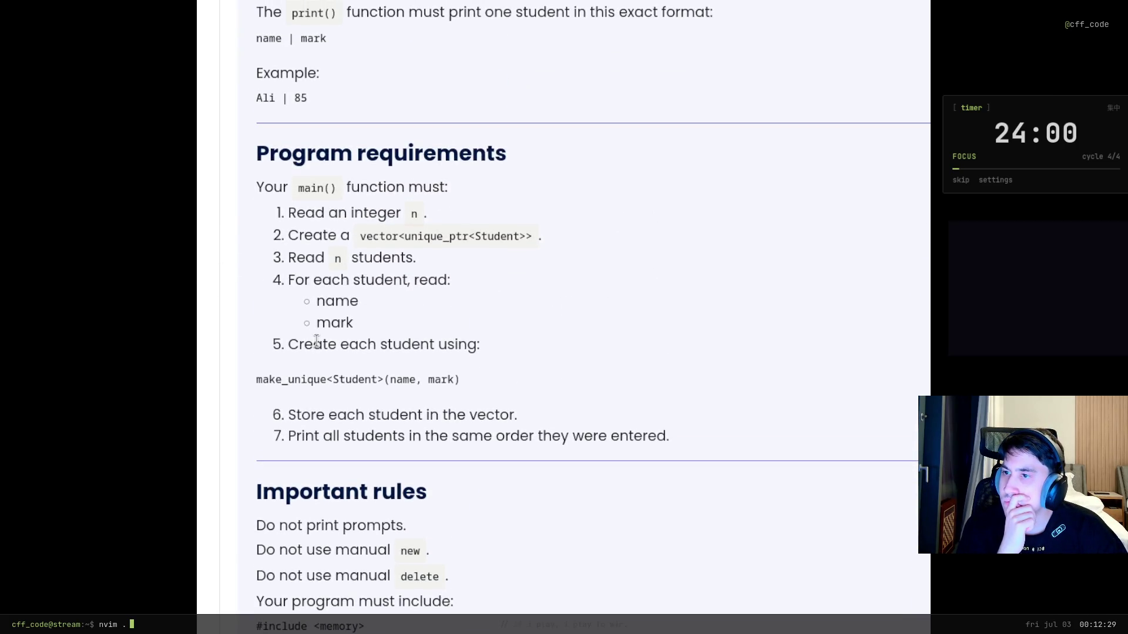
click(345, 301)
drag(369, 323, 317, 323)
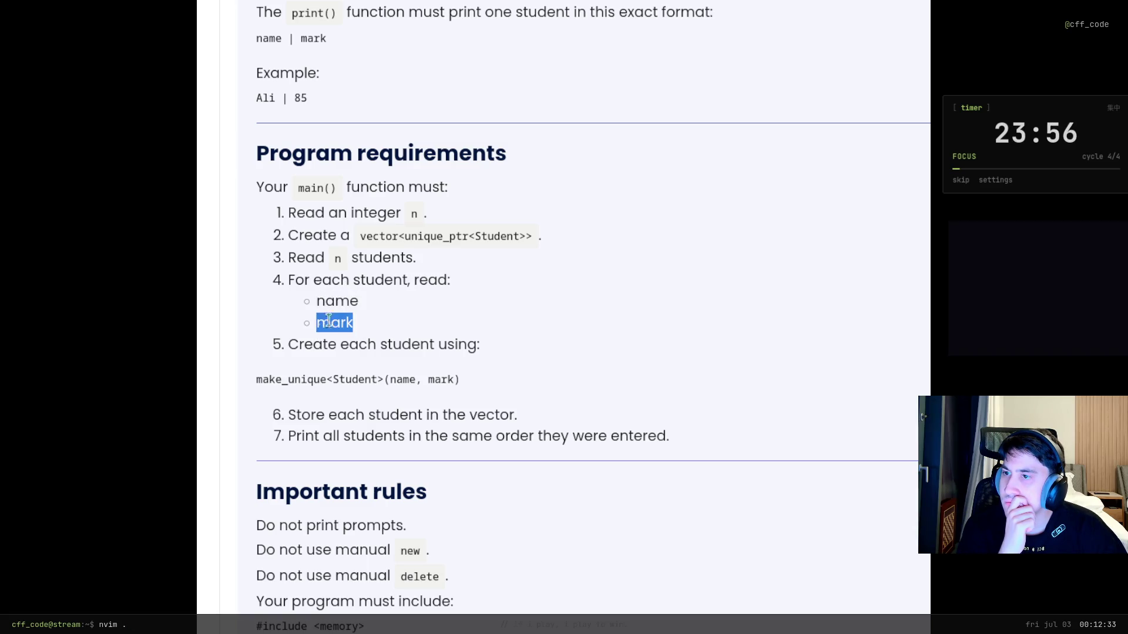
click(427, 343)
scroll(405, 413, down, 1)
scroll(406, 413, down, 15)
scroll(484, 503, up, 2)
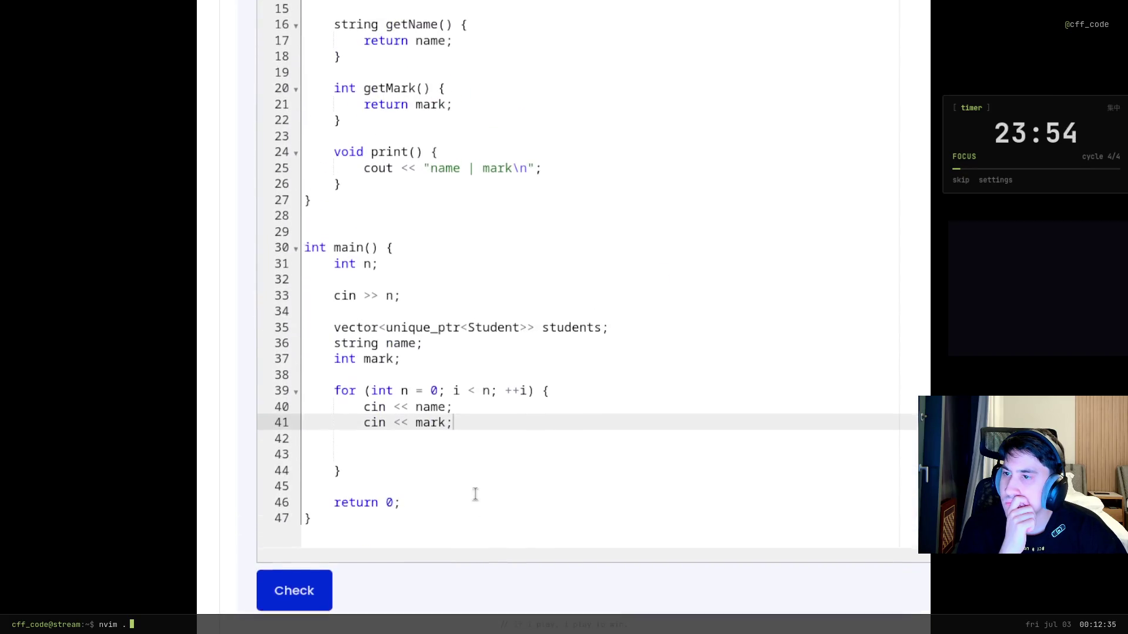
On line 43 inside the loop, add students.pushback(make.unique(name, mark))
click(465, 447)
click(460, 458)
click(450, 446)
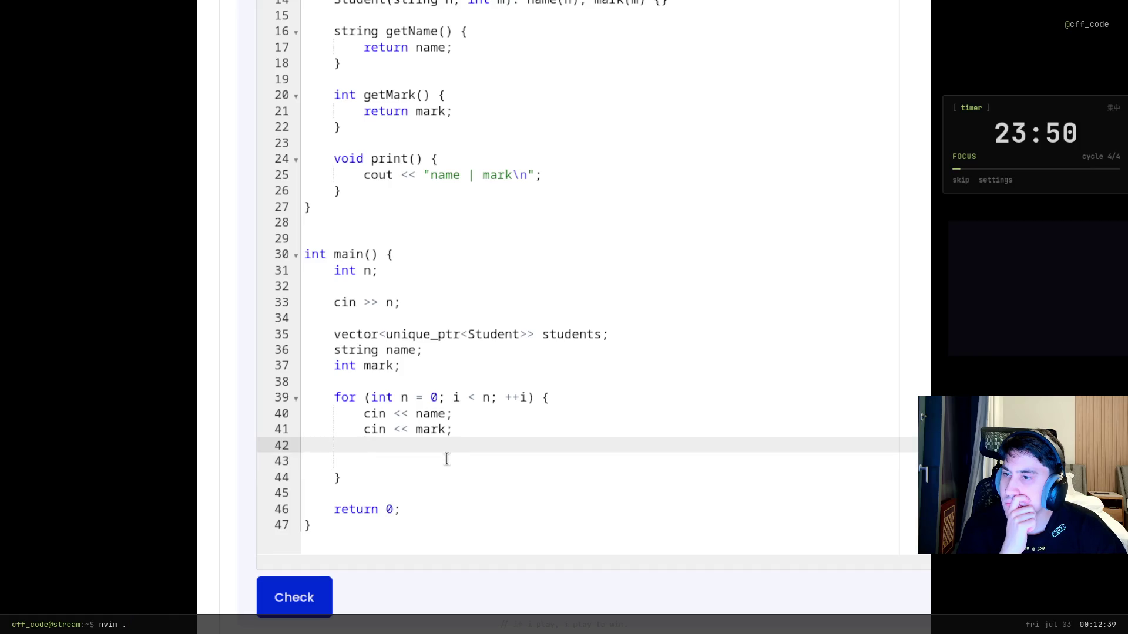
click(446, 459)
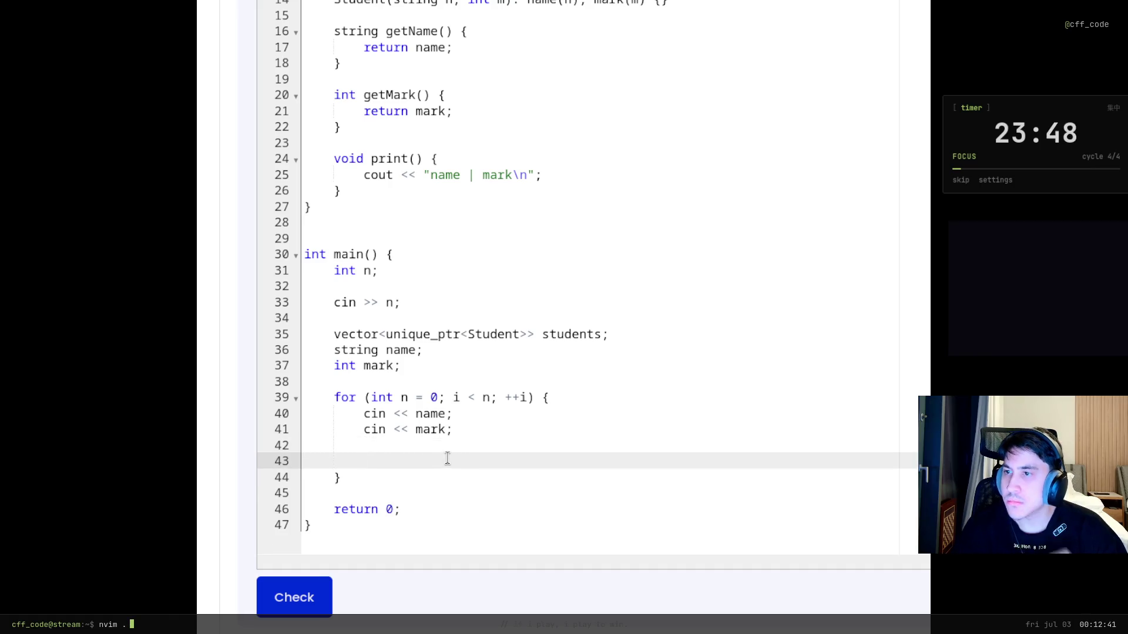
text(students.push)
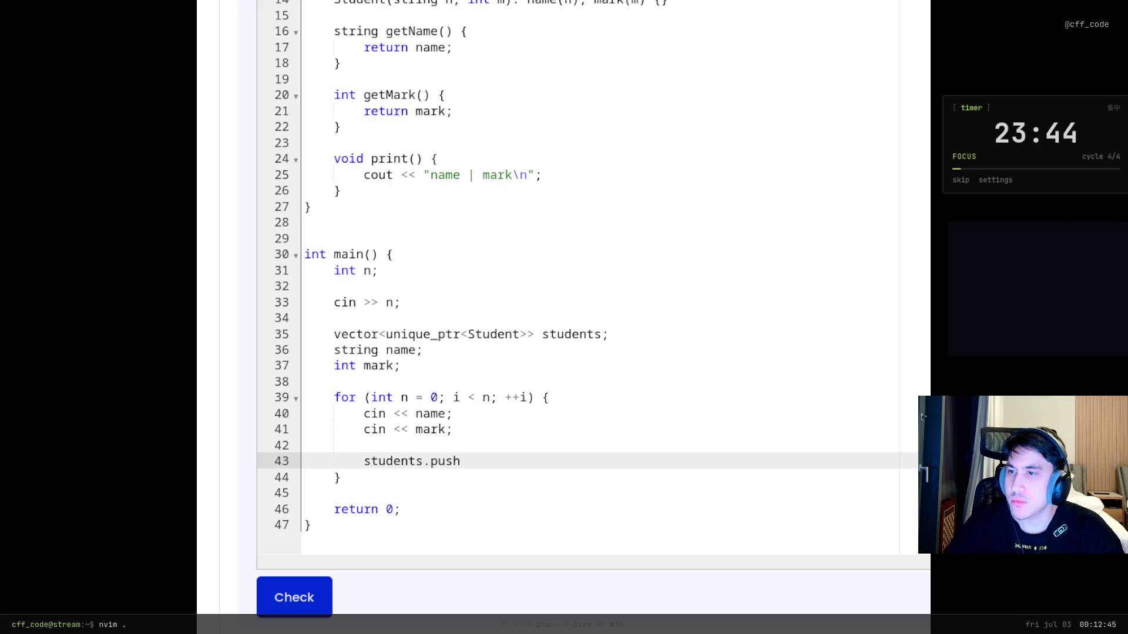
text(ba)
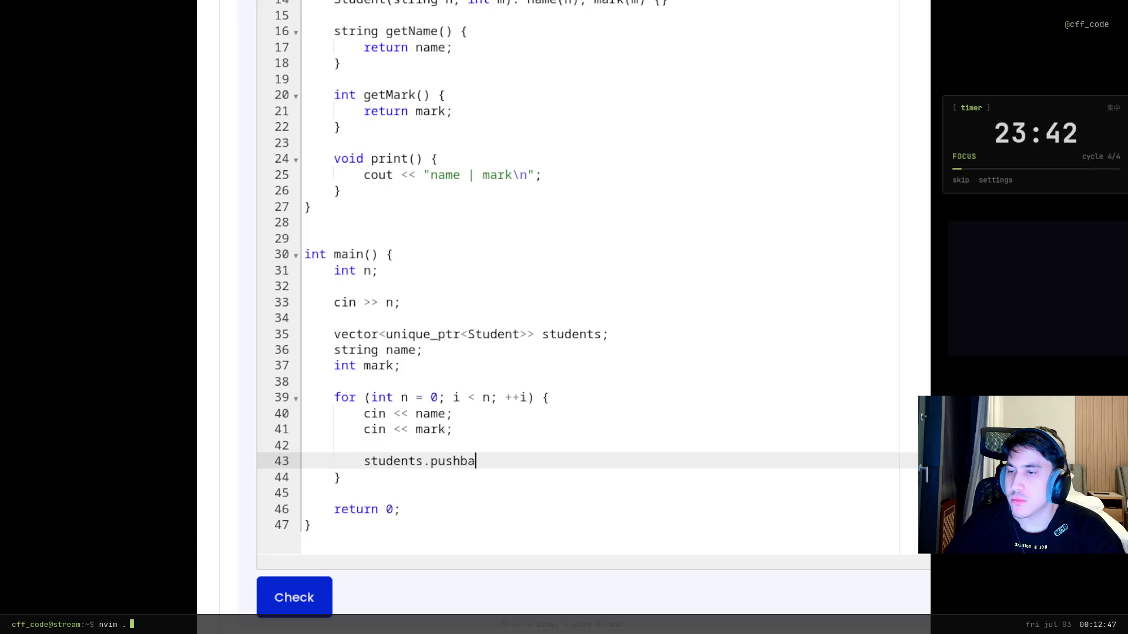
text(ck(make)
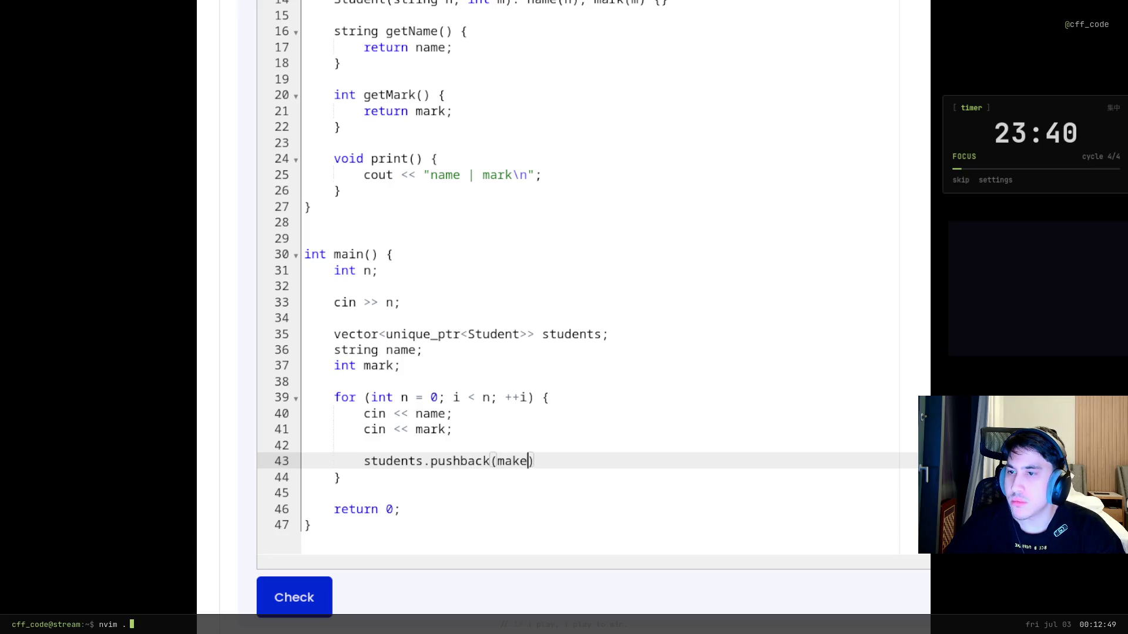
text(.uni)
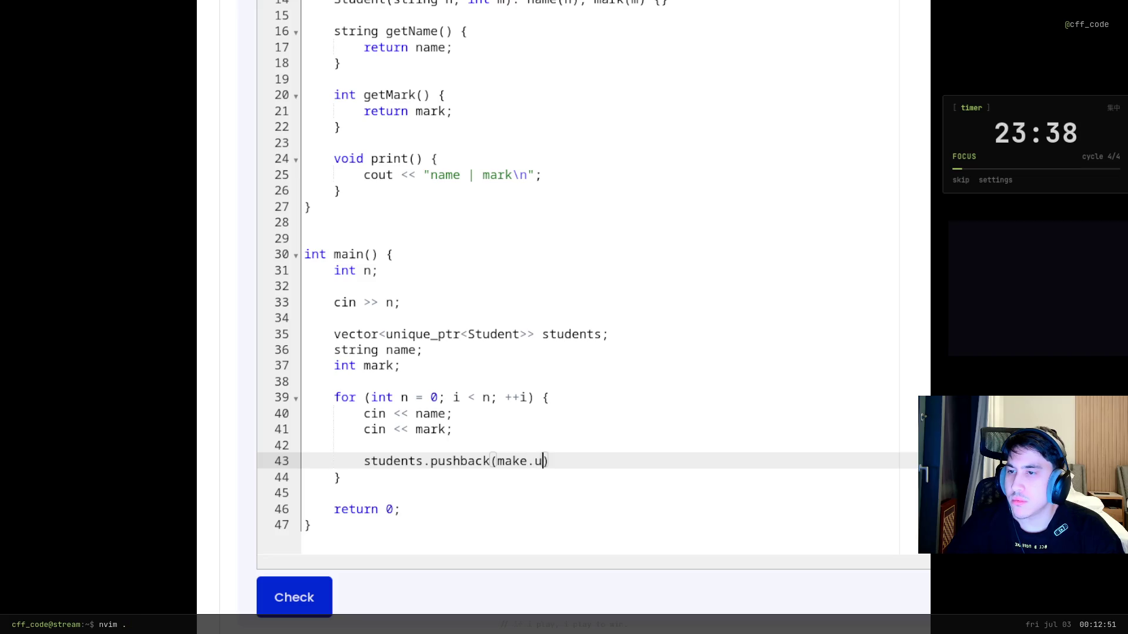
text(que()
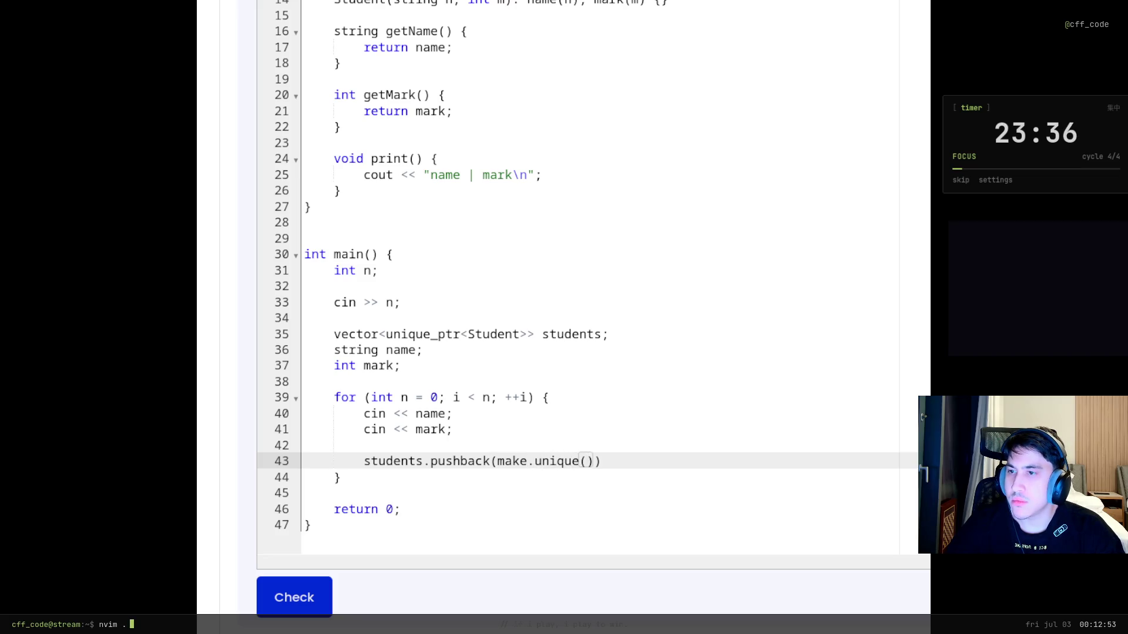
text(name, mark)
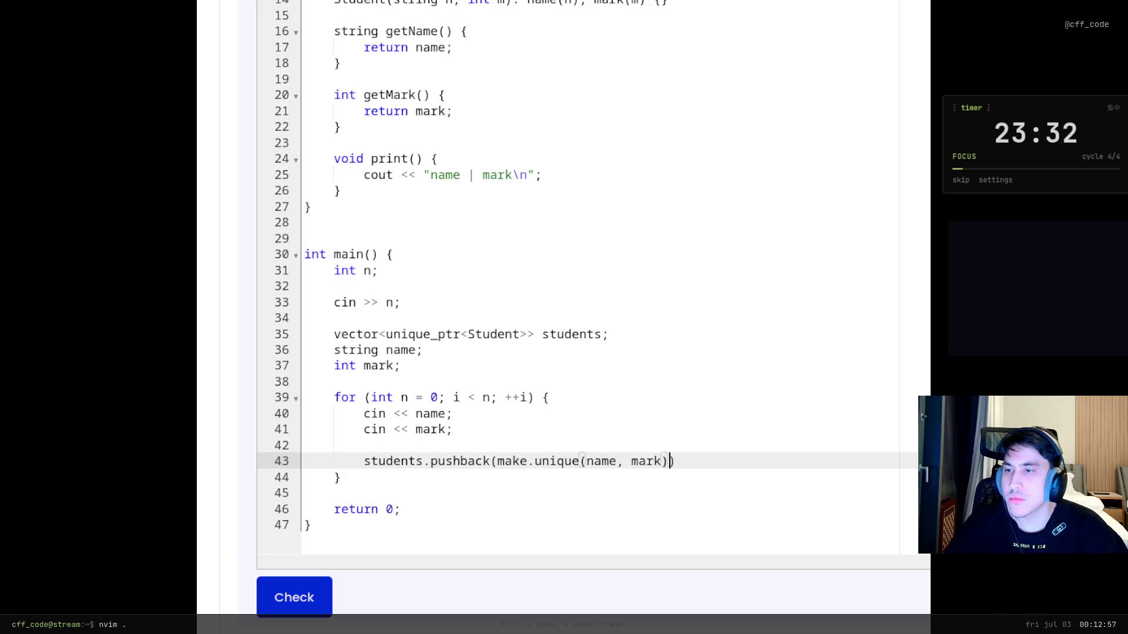
key(Down)
End line 43 with a semicolon, checking the create-each-student requirement
click(736, 456)
text(;)
scroll(212, 305, up, 20)
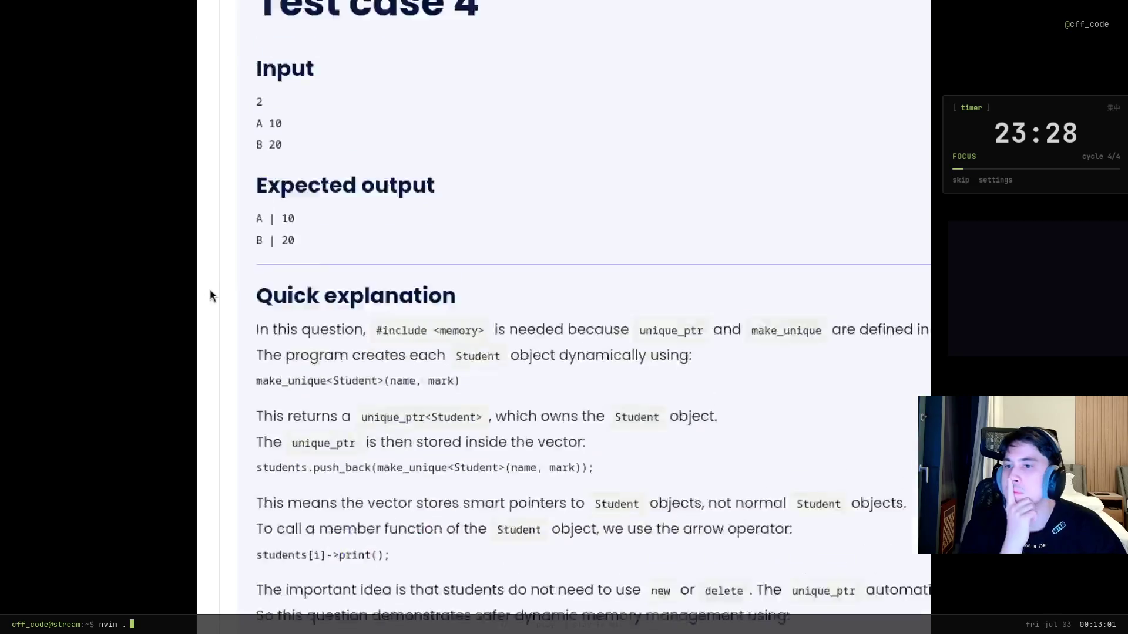
scroll(248, 394, up, 4)
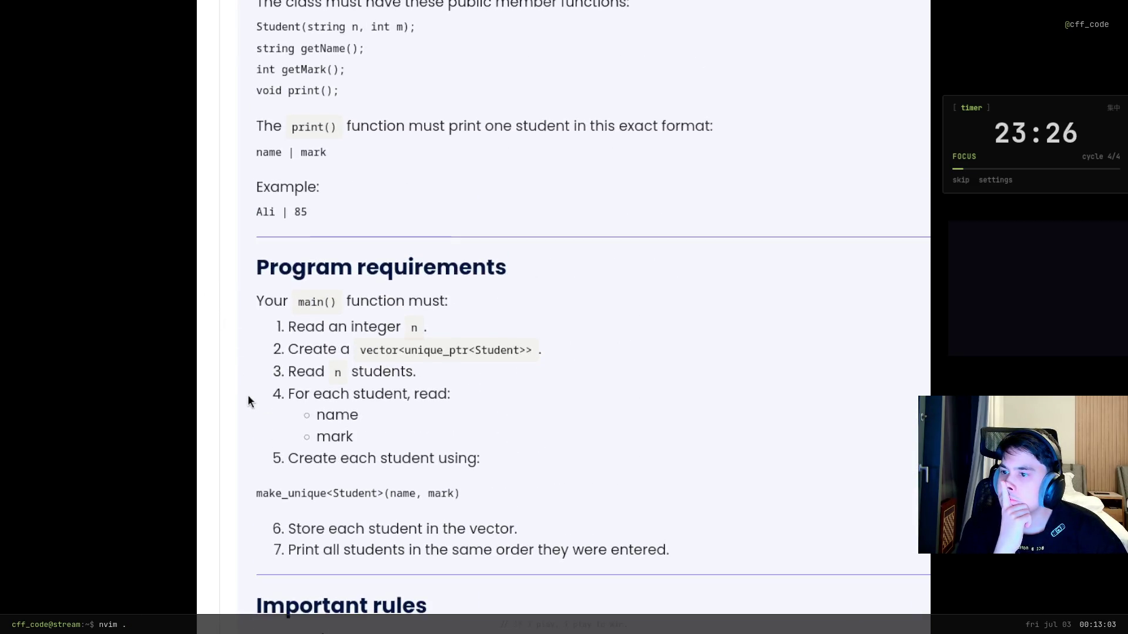
drag(481, 458, 279, 456)
click(326, 489)
scroll(436, 439, down, 20)
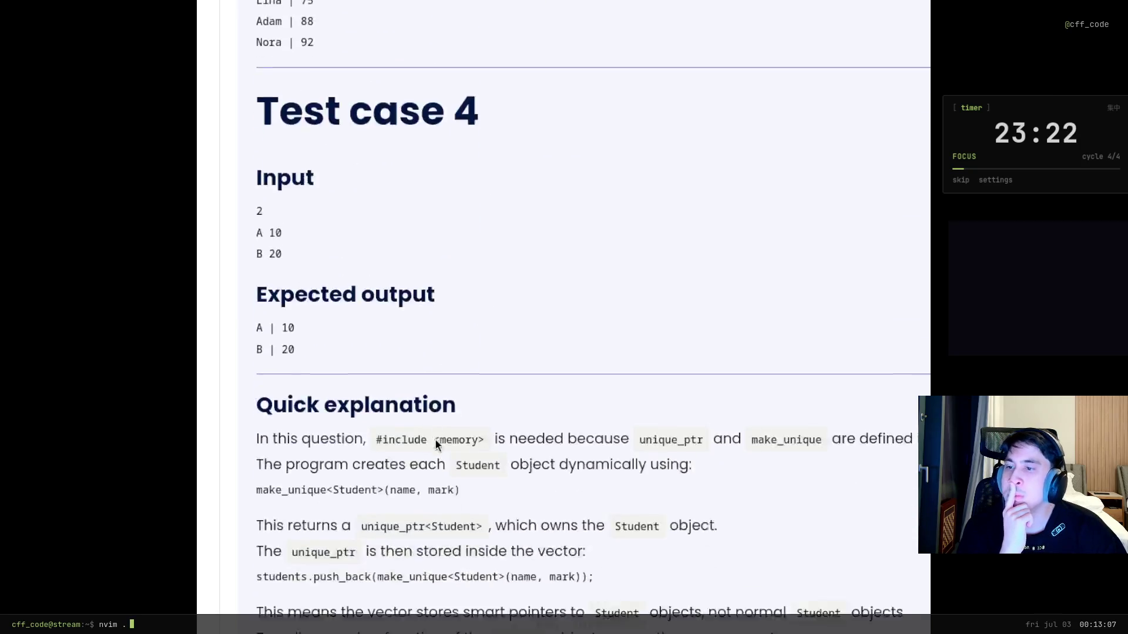
Insert <Student> after make.unique on line 43, checking the store-each-student requirement
click(581, 347)
text(<Student>(name, mark));)
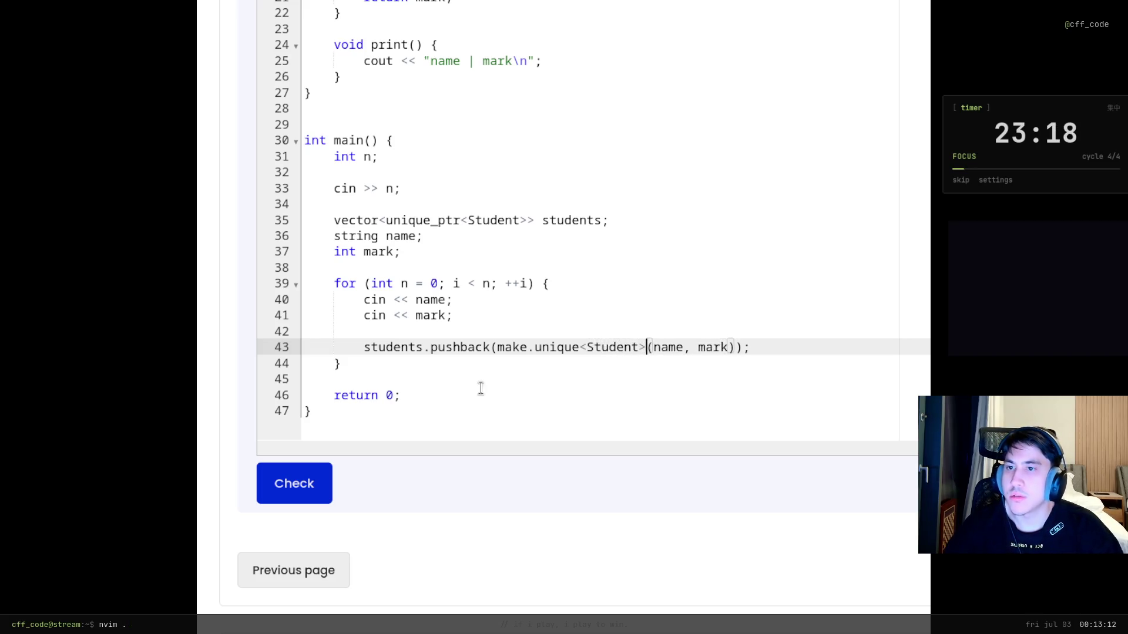
scroll(213, 134, up, 15)
scroll(392, 373, up, 15)
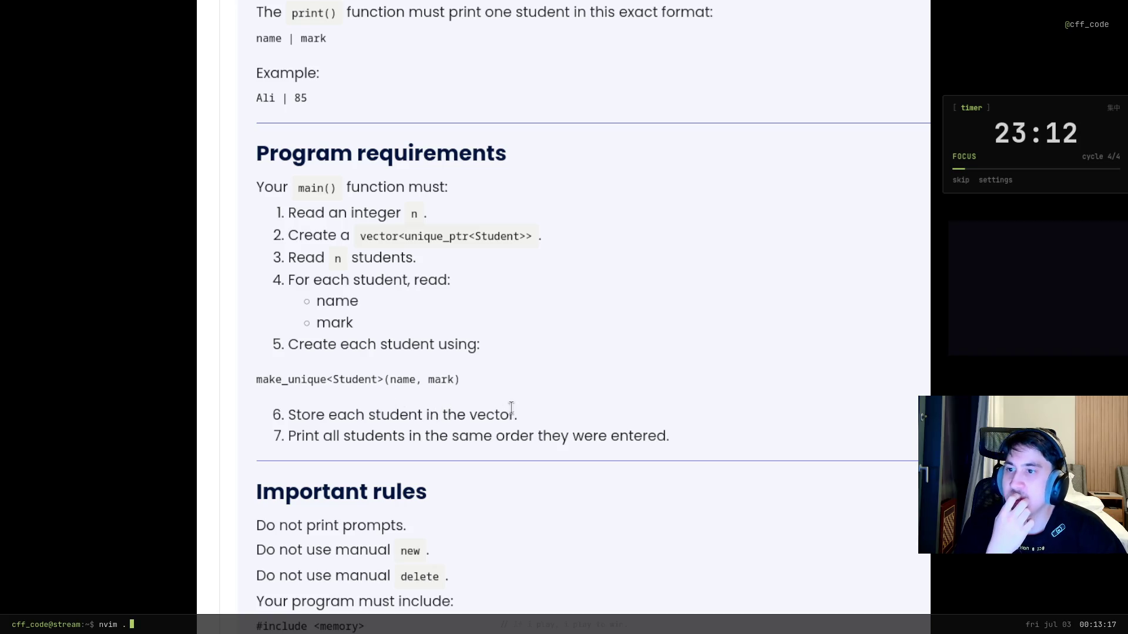
drag(547, 410, 256, 409)
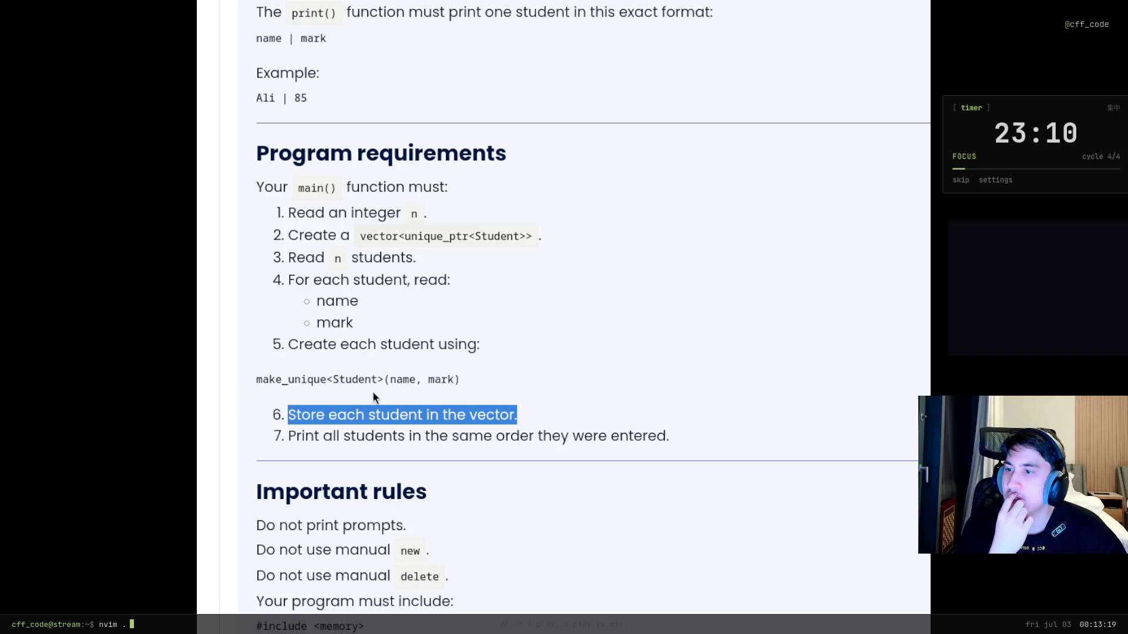
click(364, 414)
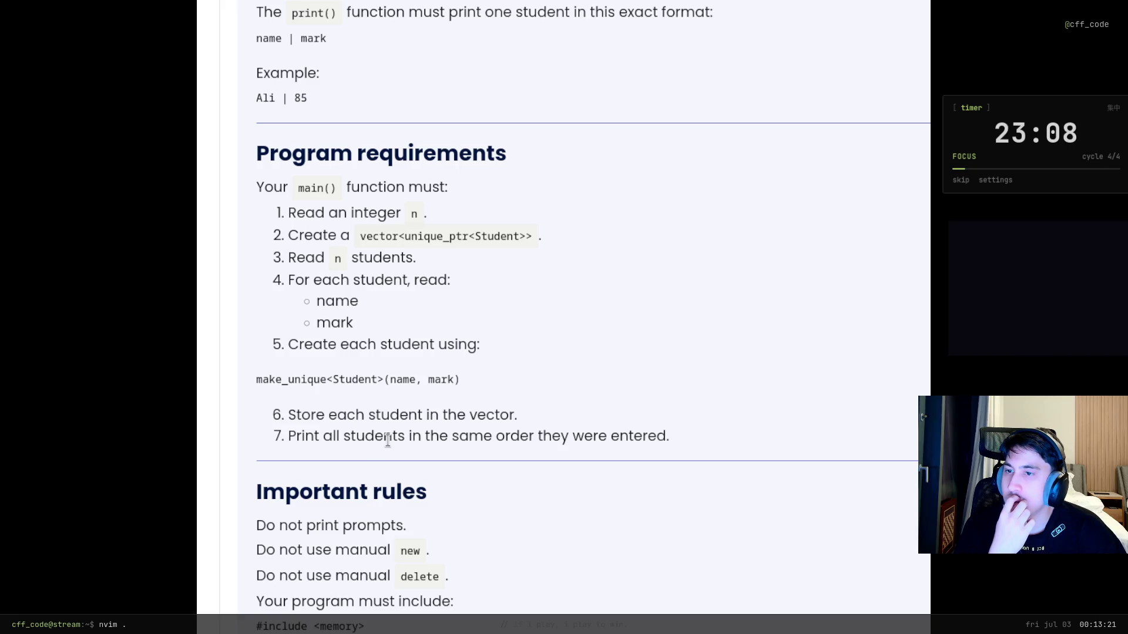
scroll(336, 358, down, 20)
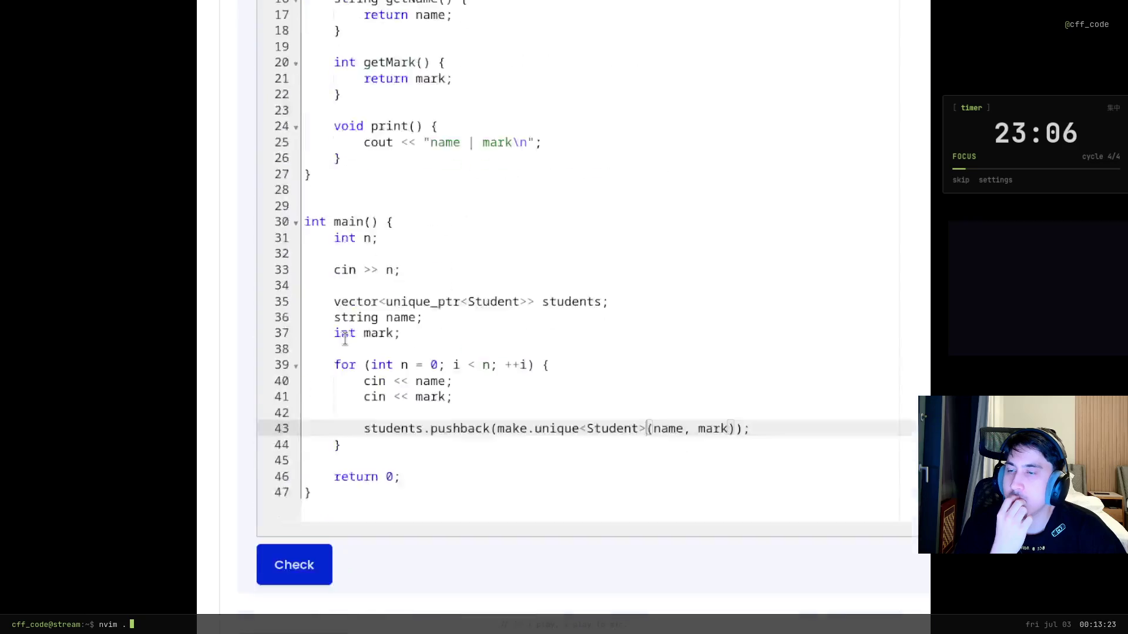
scroll(411, 578, up, 4)
click(388, 592)
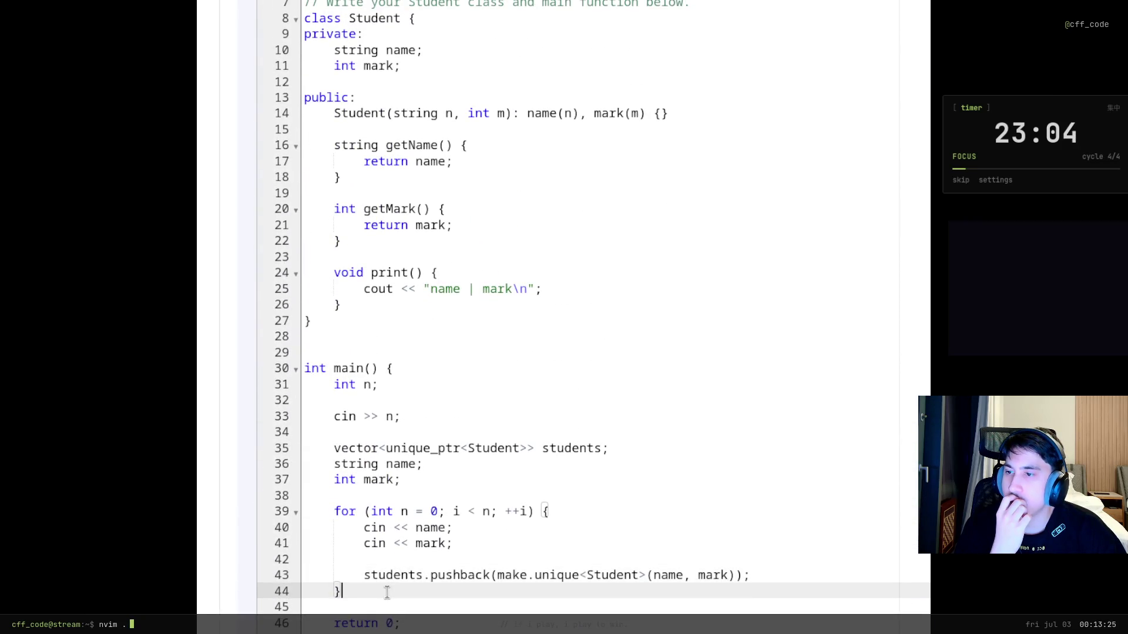
After the input loop, add for (int n = 0; i < n; ++i) { with a body starting cout <<
click(447, 606)
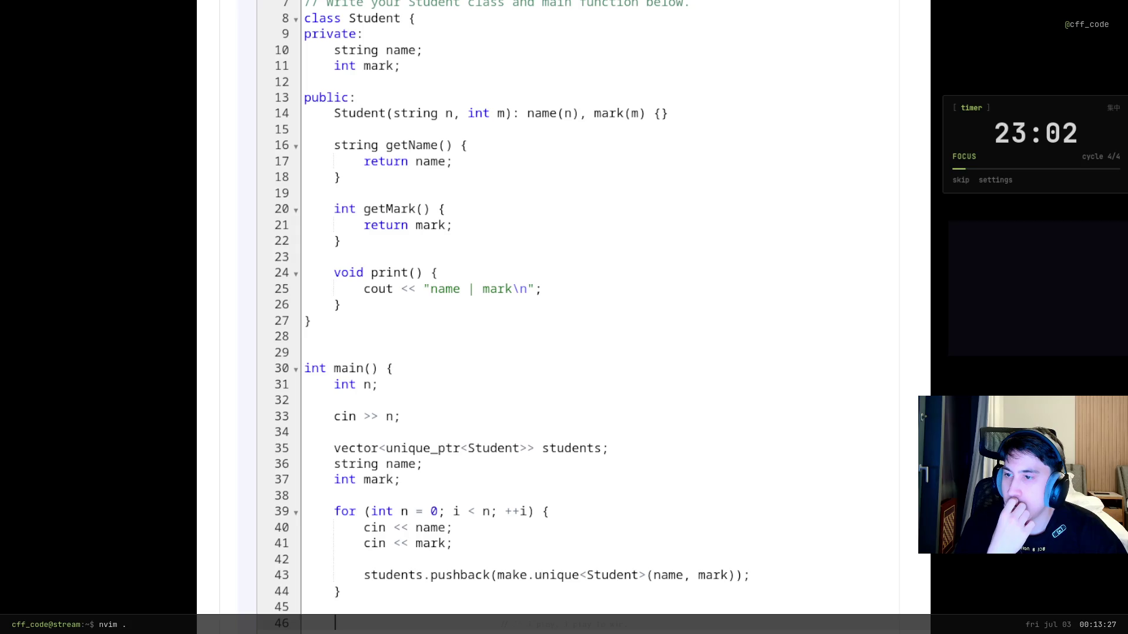
key(Return)
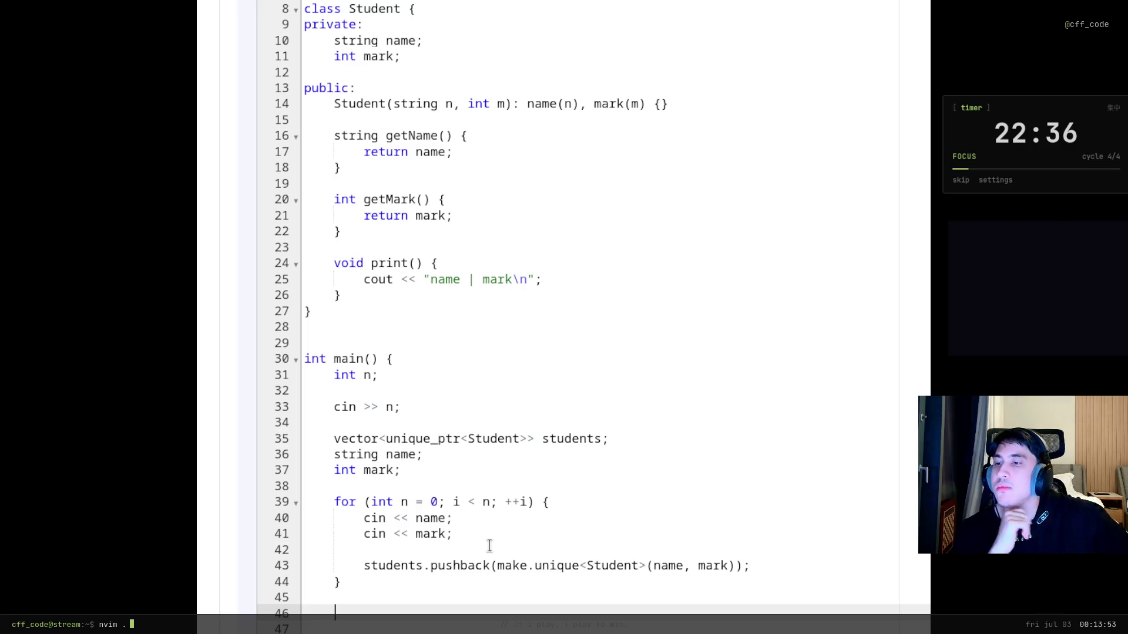
text(for (int)
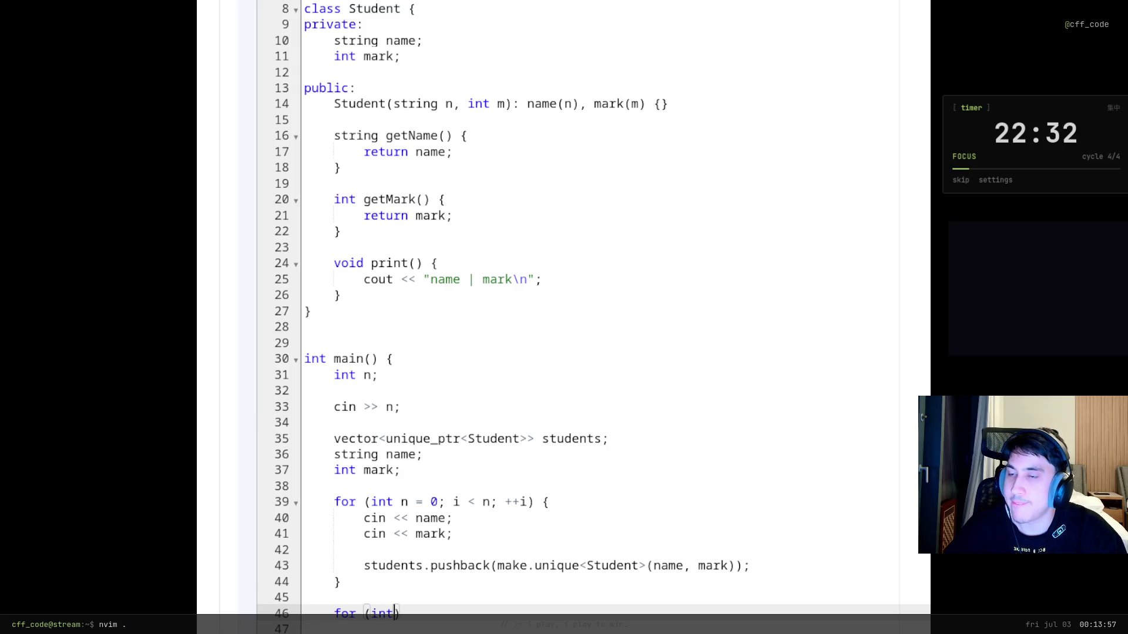
text( n = 0; )
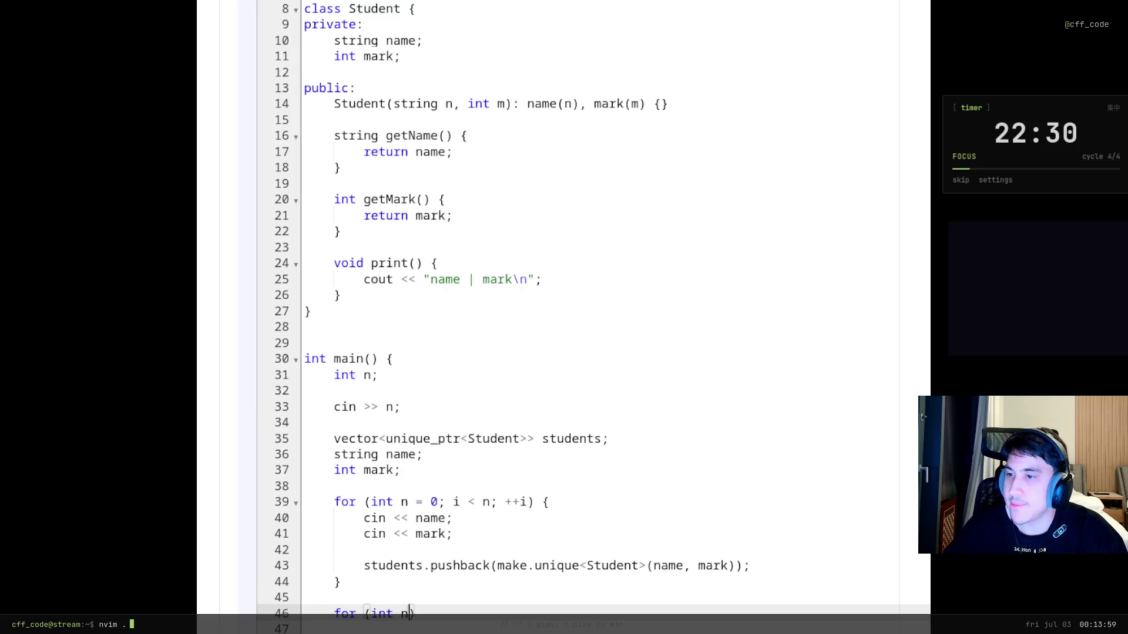
text(i < n;)
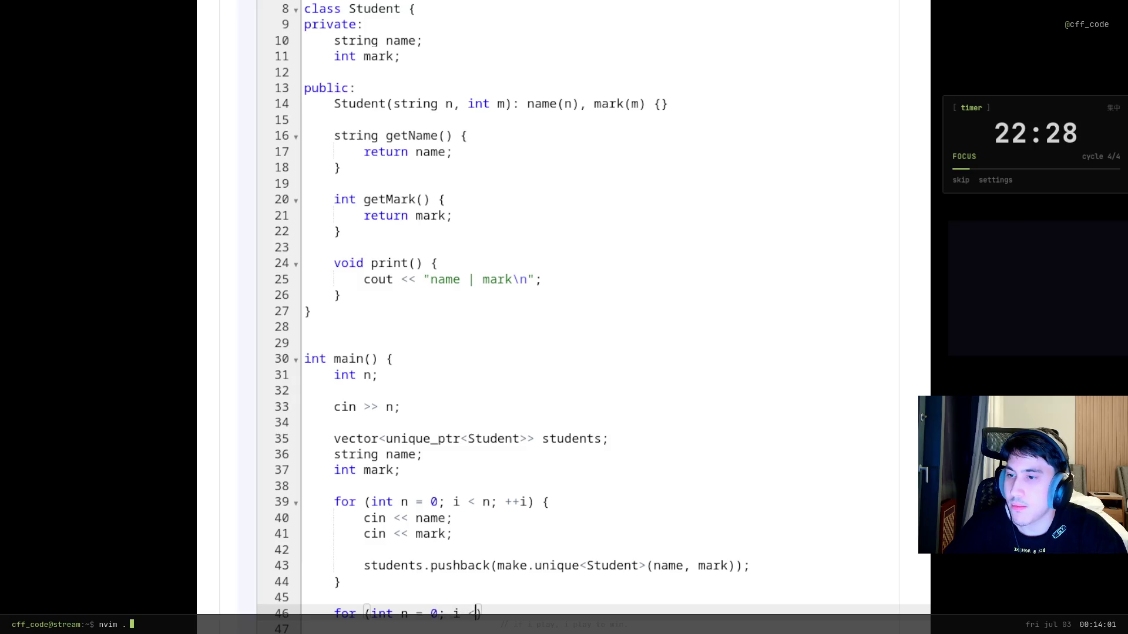
text( ++)
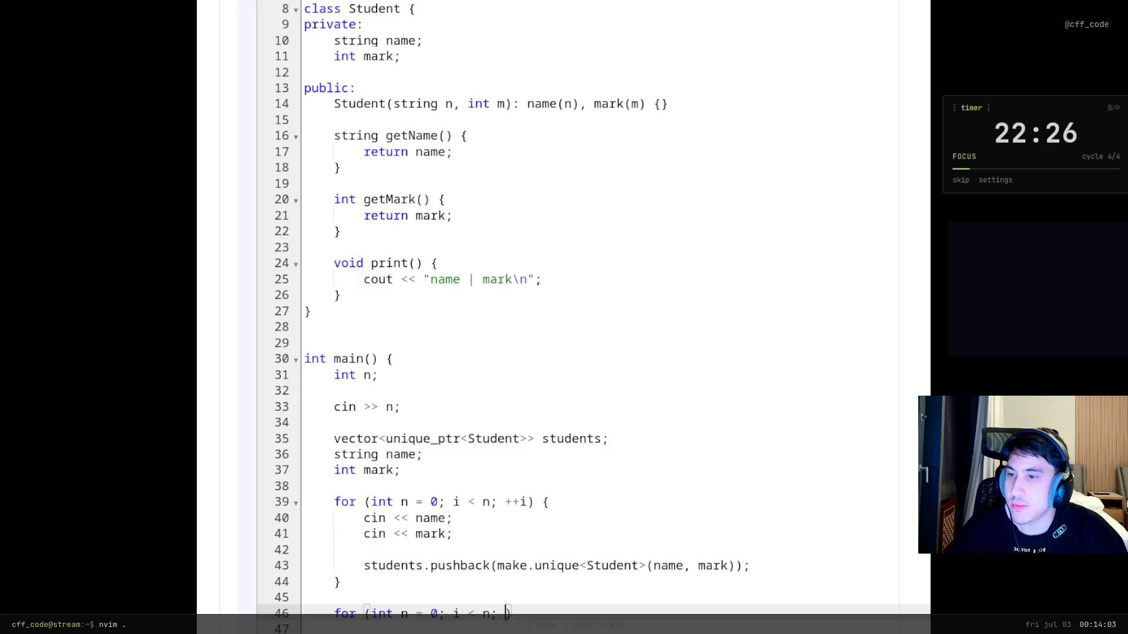
key(BackSpace)
text(i) {)
key(Escape)
text(cout <<)
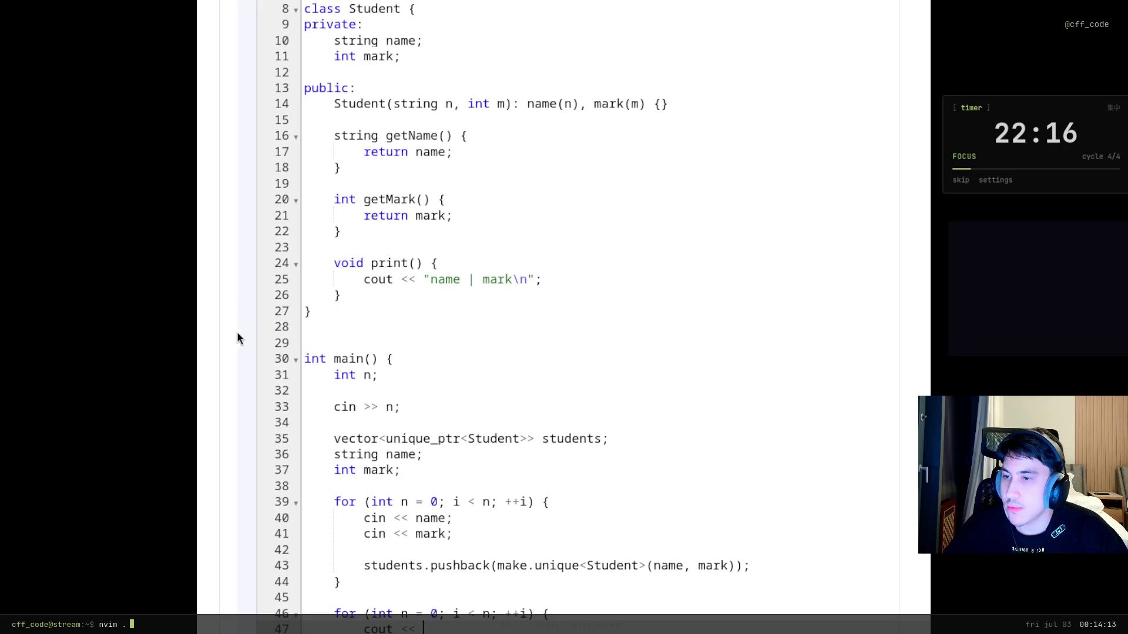
click(411, 518)
key(BackSpace)
key(BackSpace)
text(>>)
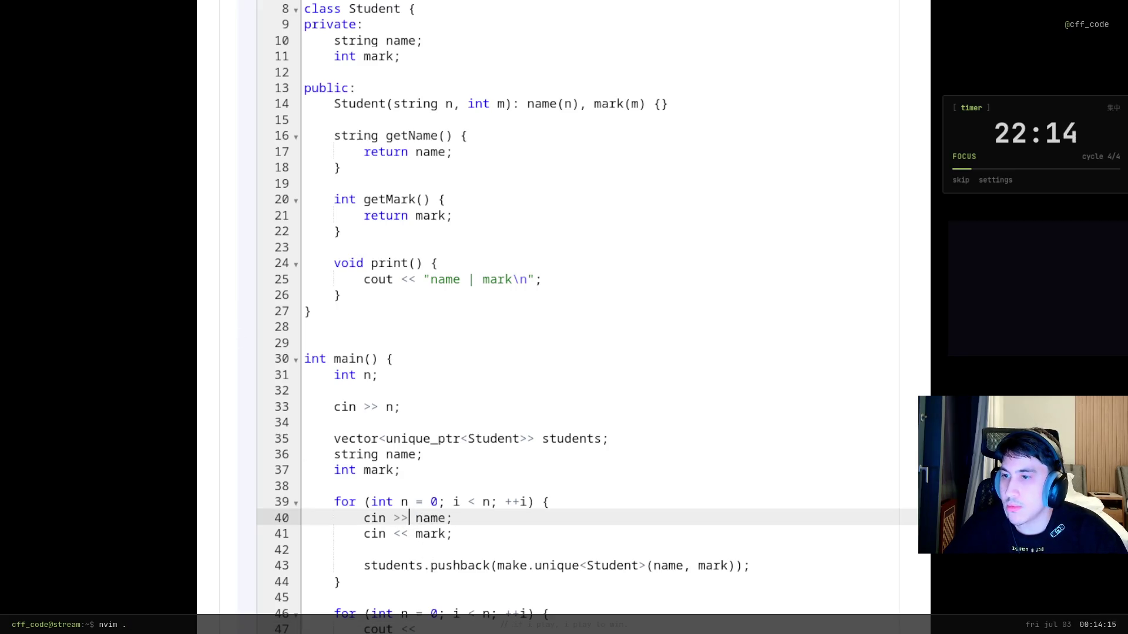
key(Down)
key(BackSpace)
key(BackSpace)
text(>>)
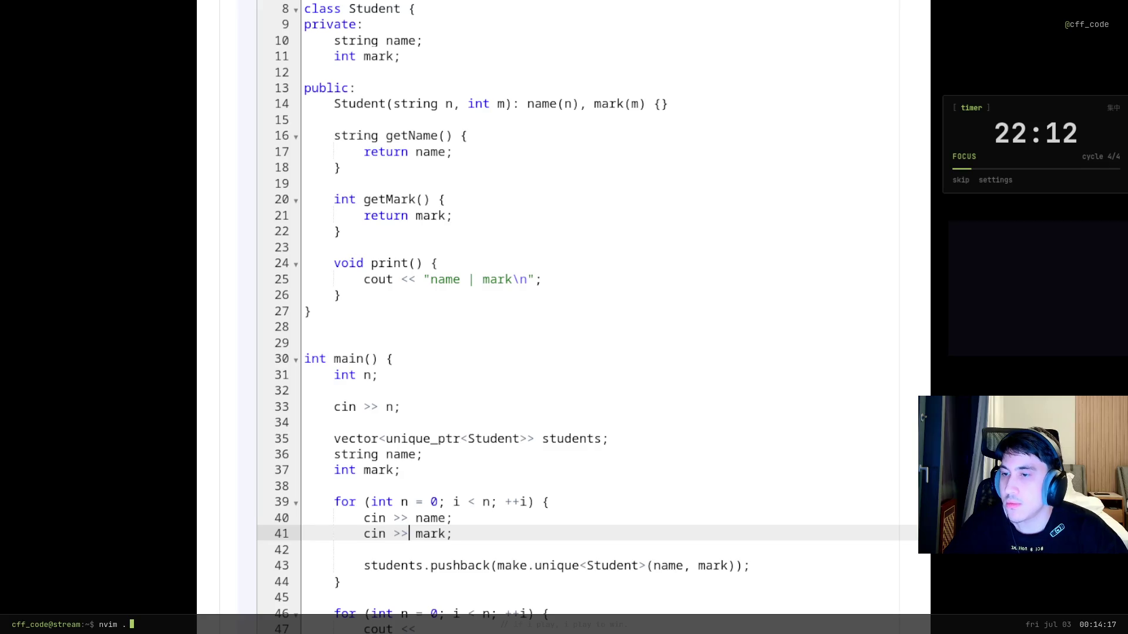
scroll(463, 555, up, 10)
scroll(463, 555, up, 15)
scroll(417, 529, down, 5)
drag(344, 294, 253, 287)
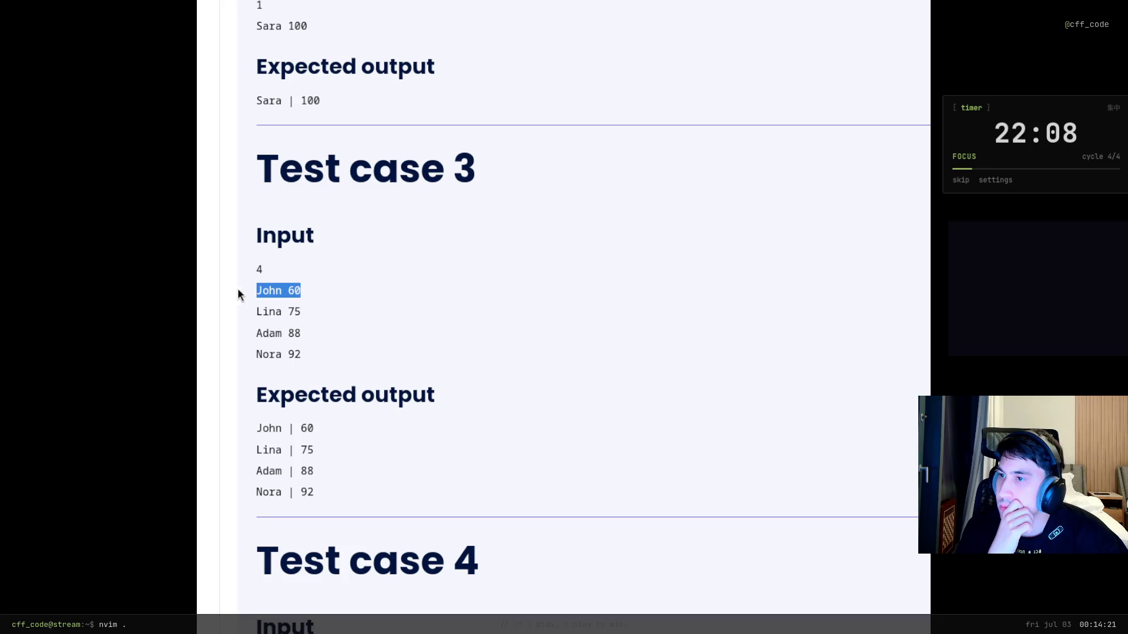
click(323, 294)
scroll(418, 453, down, 20)
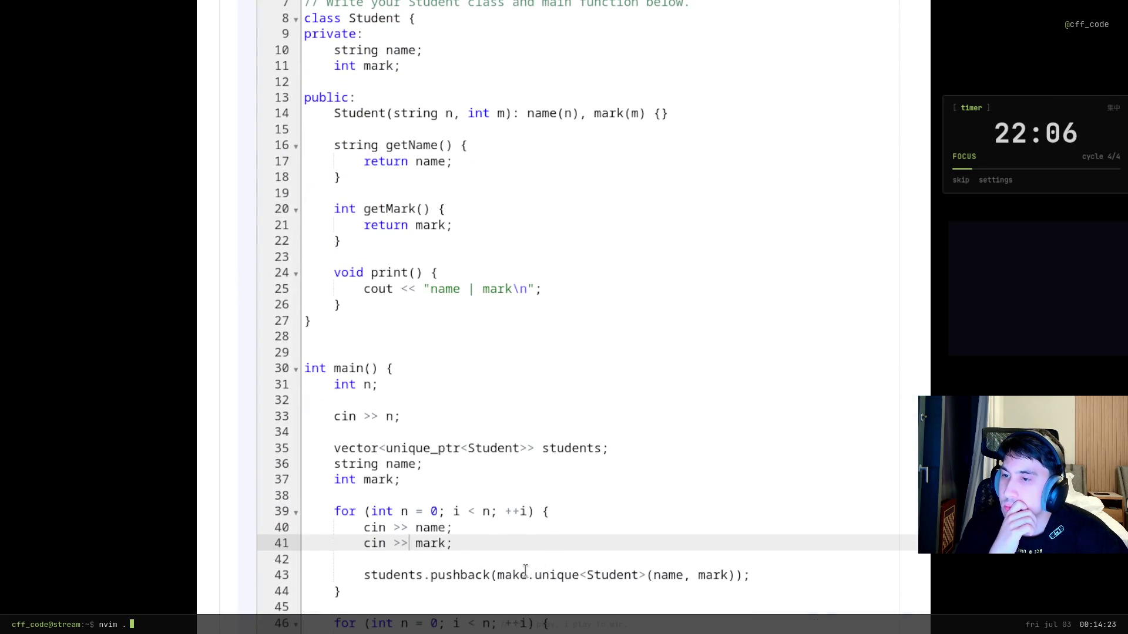
scroll(452, 517, up, 15)
scroll(452, 516, down, 10)
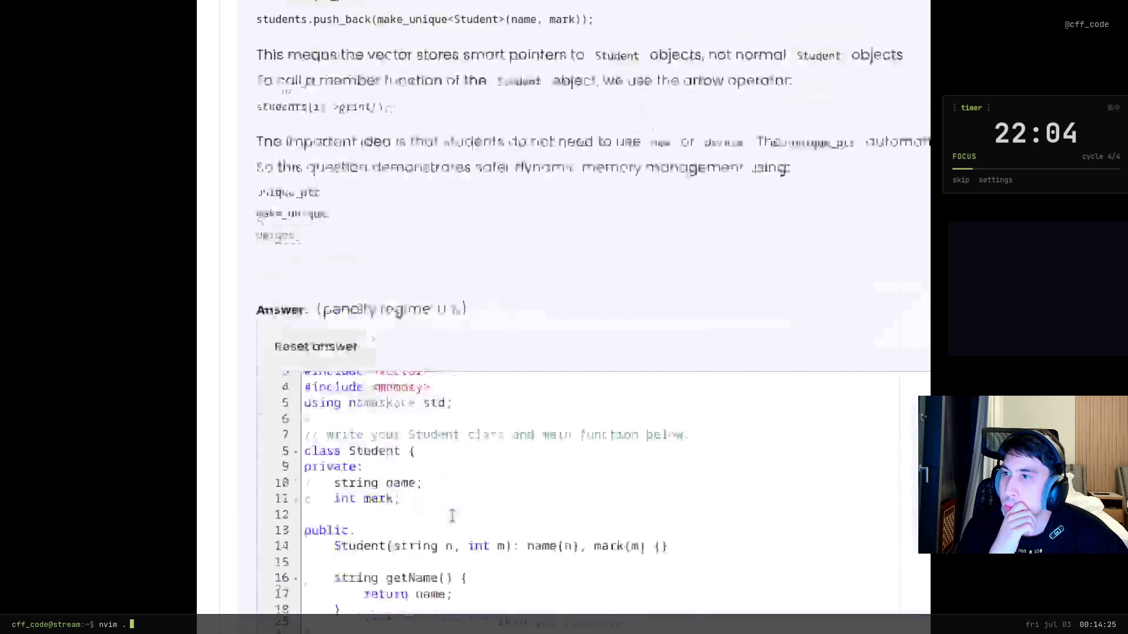
key(End)
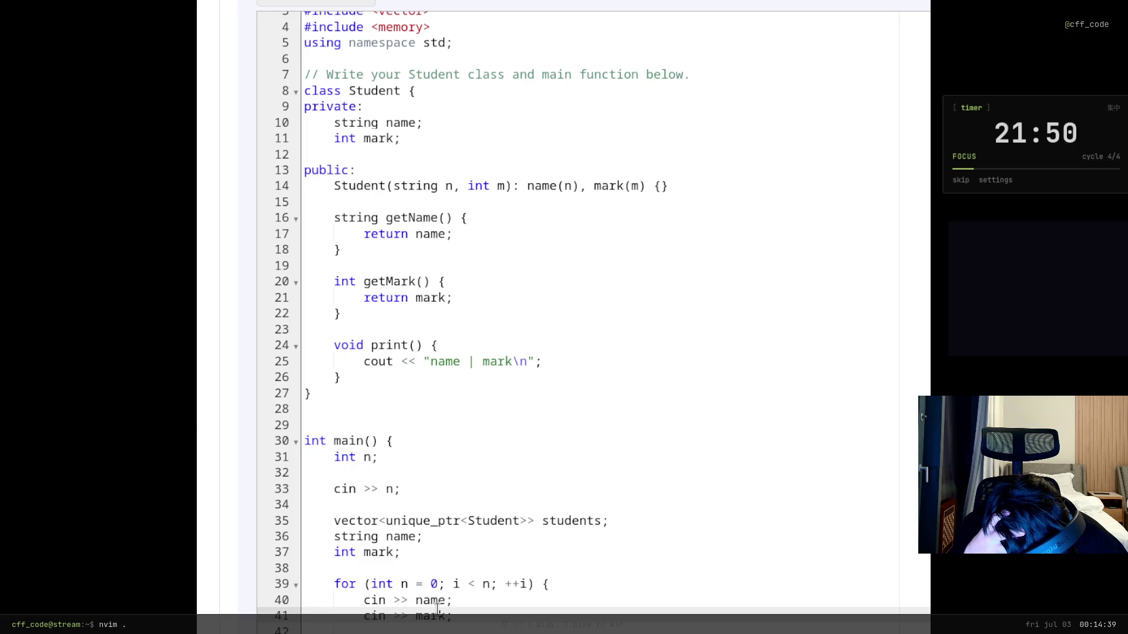
scroll(202, 457, up, 10)
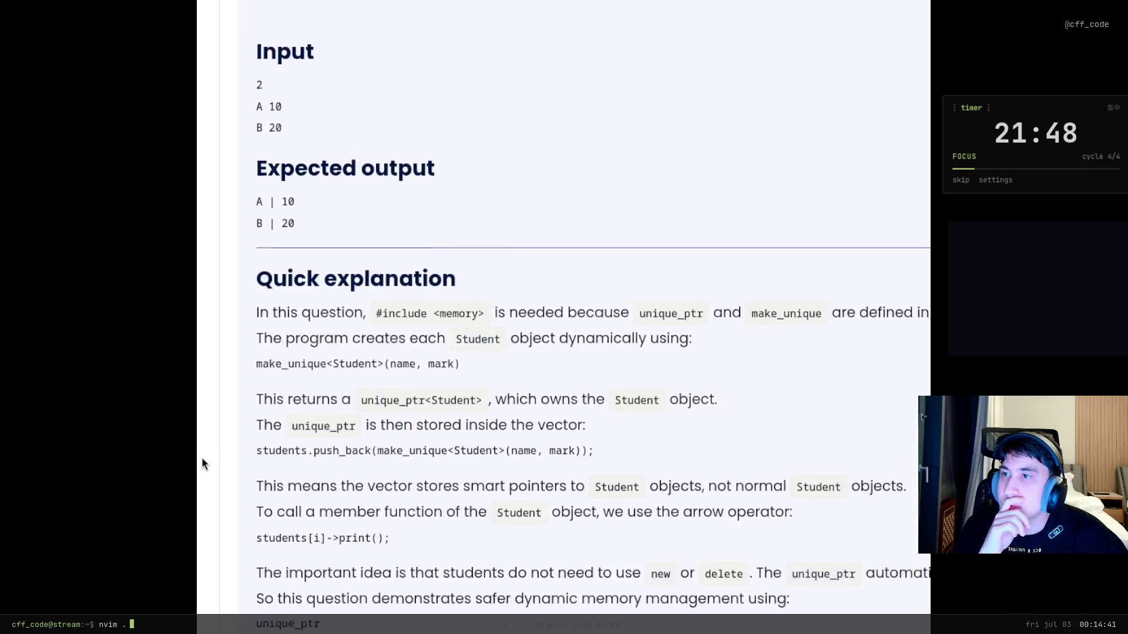
scroll(251, 483, down, 10)
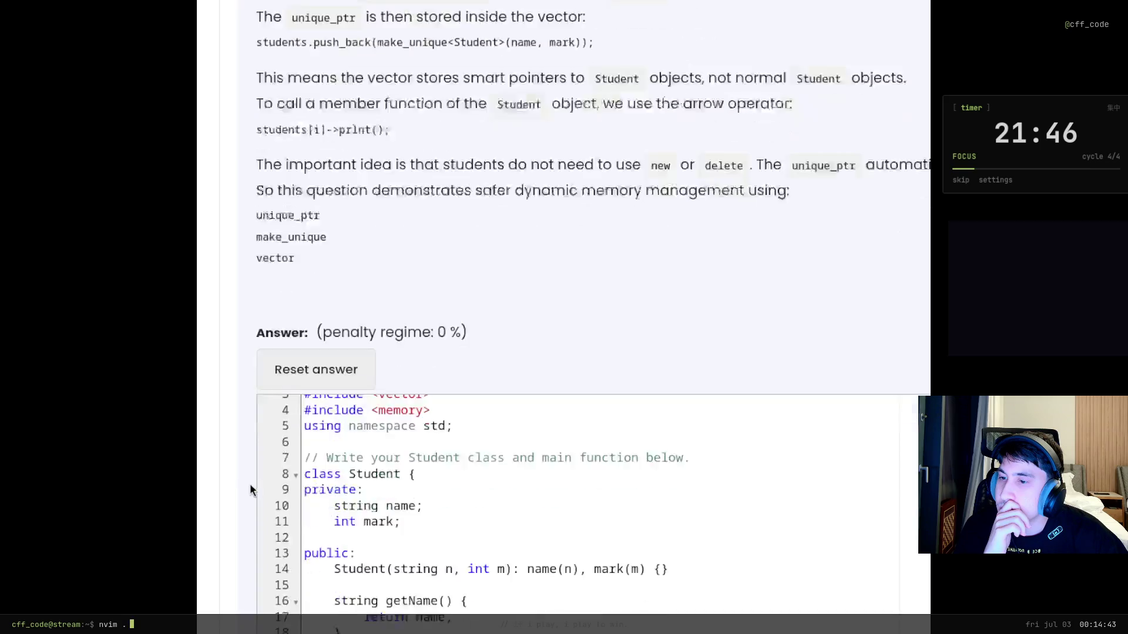
scroll(252, 479, up, 2)
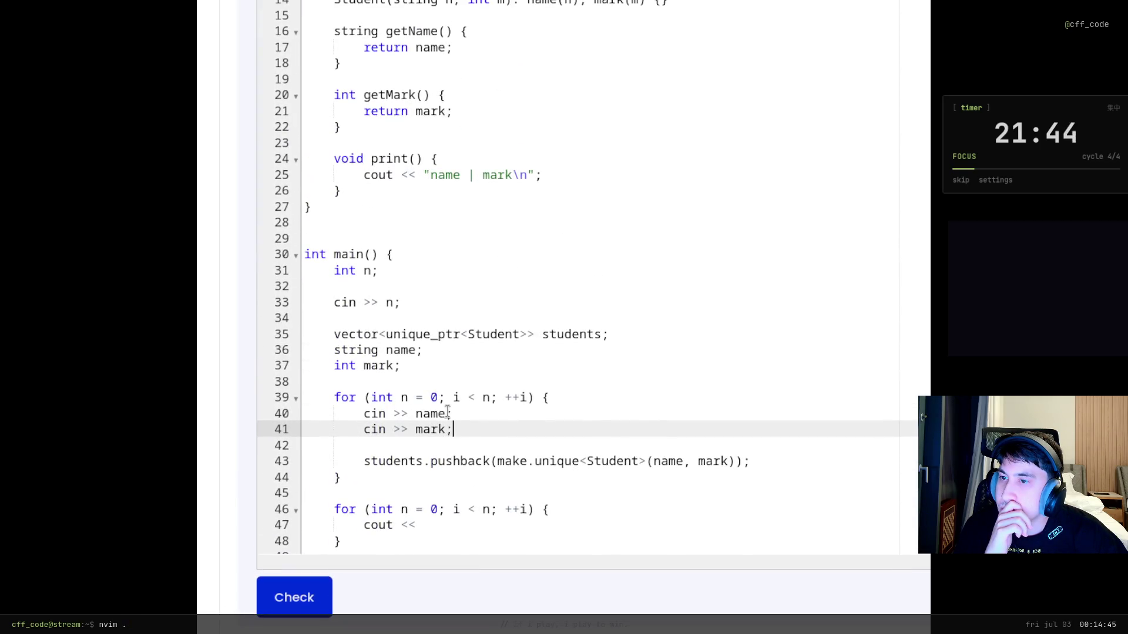
click(451, 414)
text(>> mark)
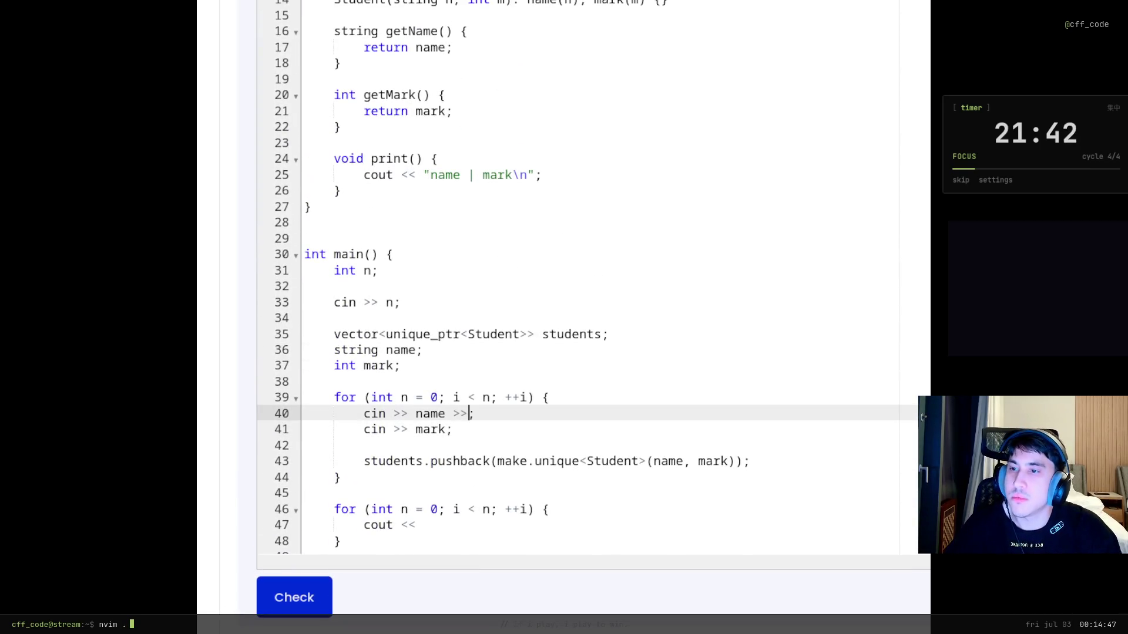
key(Down)
key(BackSpace)
key(BackSpace)
key(BackSpace)
key(BackSpace)
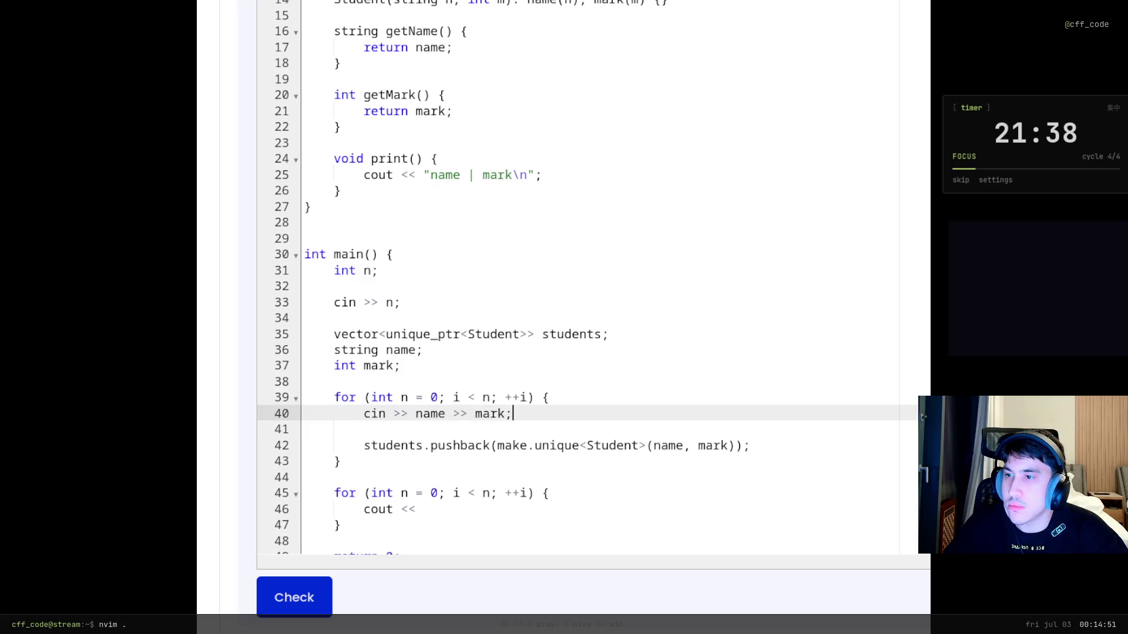
scroll(347, 312, up, 10)
scroll(329, 321, up, 6)
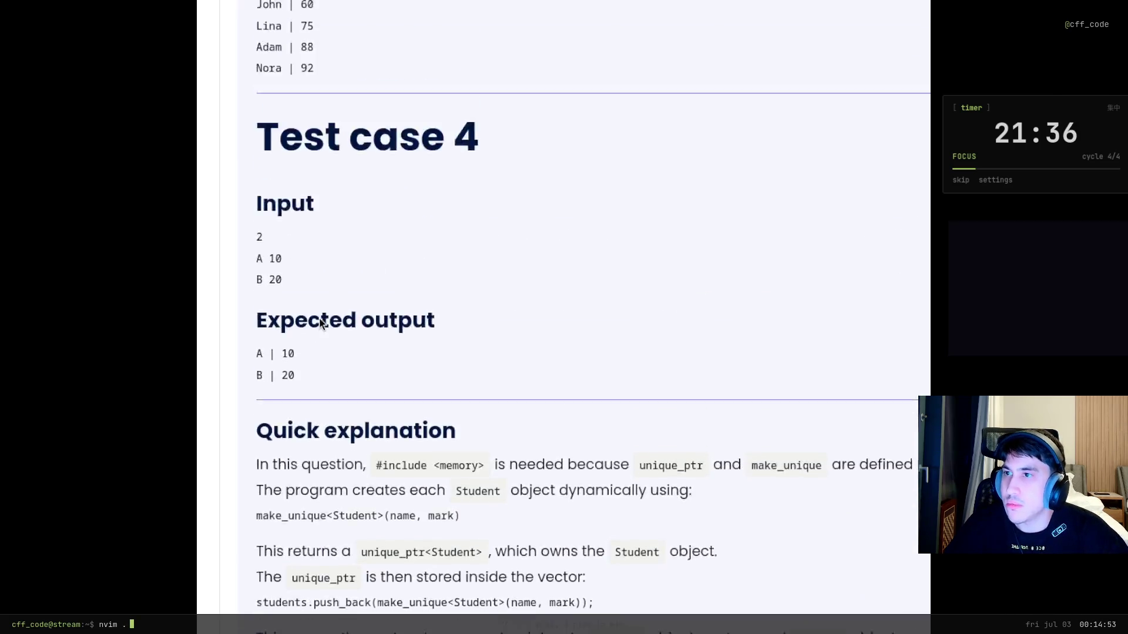
drag(283, 339, 235, 342)
click(268, 356)
scroll(311, 387, up, 4)
scroll(311, 388, down, 4)
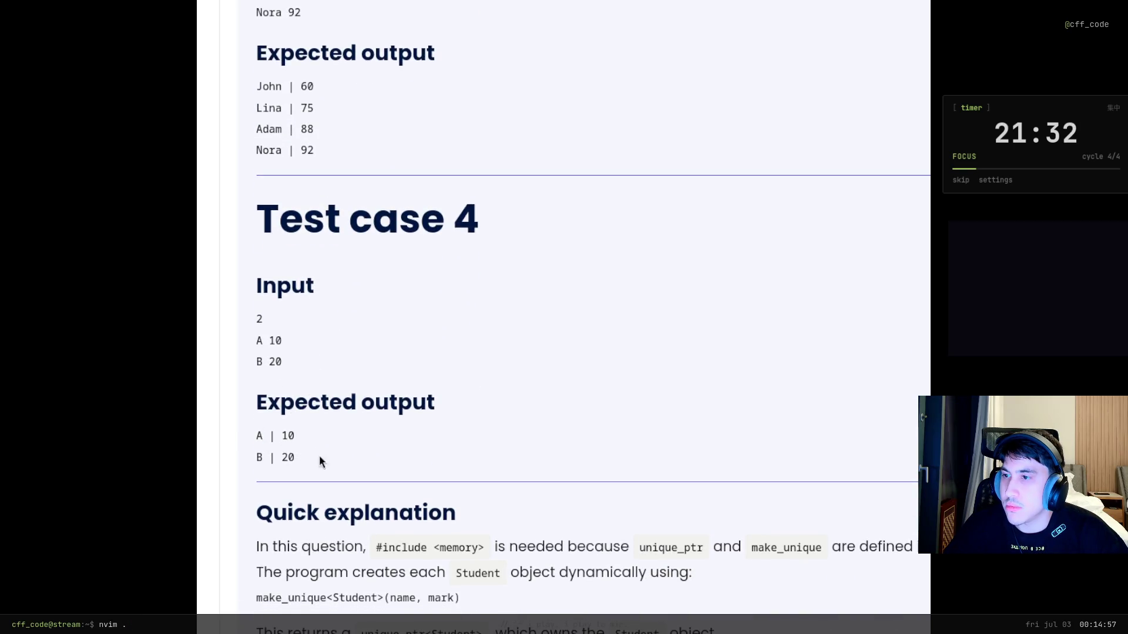
scroll(317, 458, down, 15)
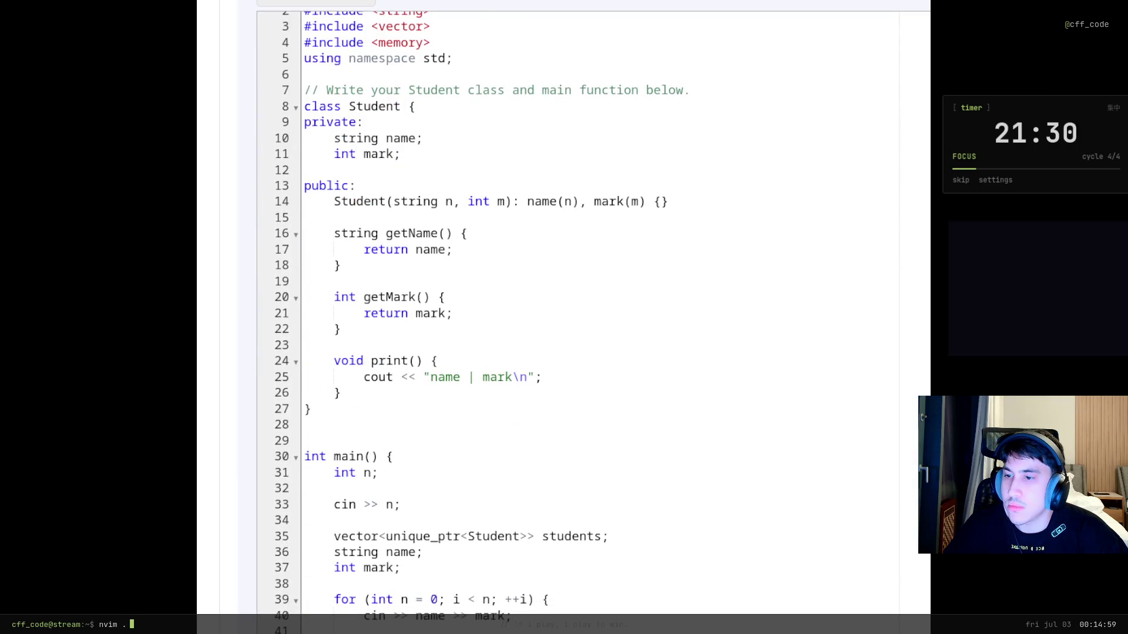
scroll(573, 628, up, 5)
scroll(574, 628, down, 5)
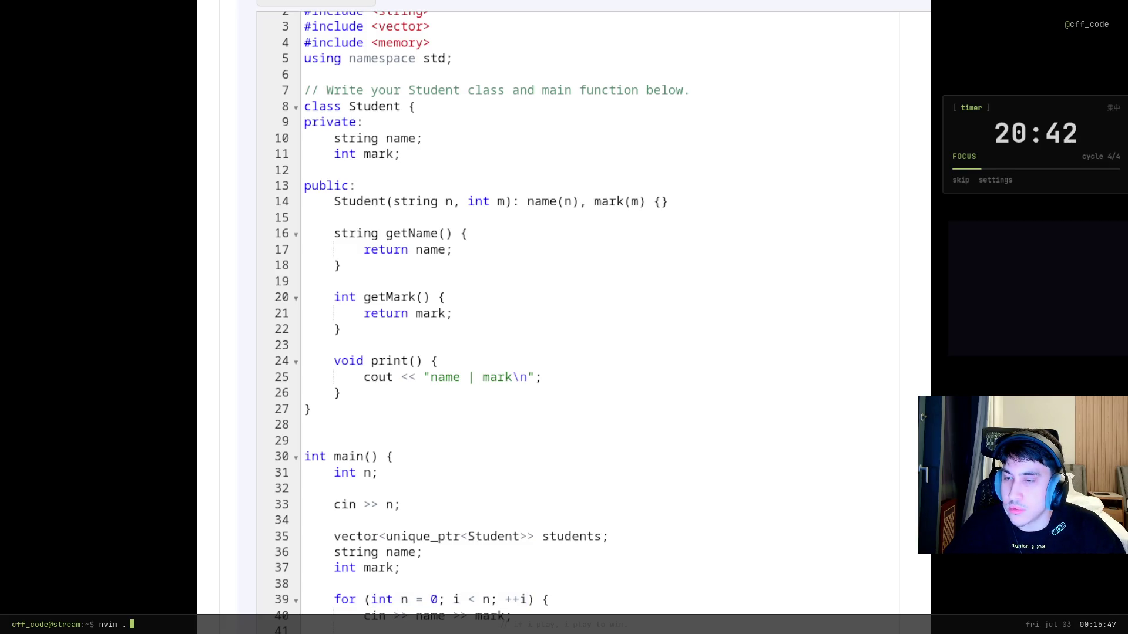
click(449, 600)
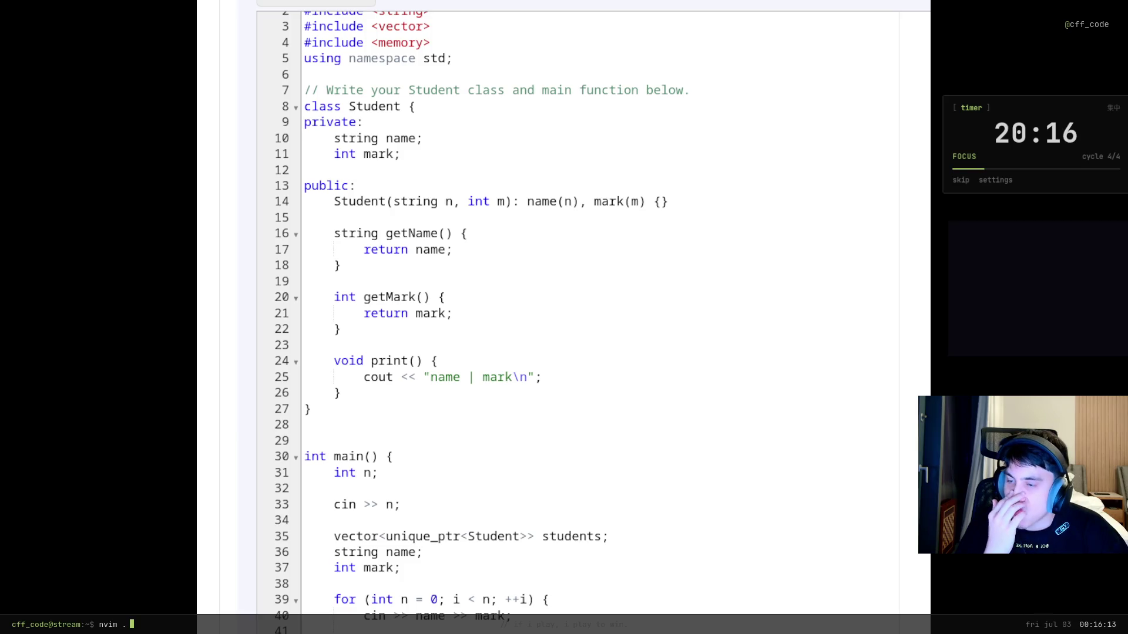
Review the syntax errors reported for the answer code on the question page
scroll(240, 527, up, 4)
scroll(235, 526, down, 8)
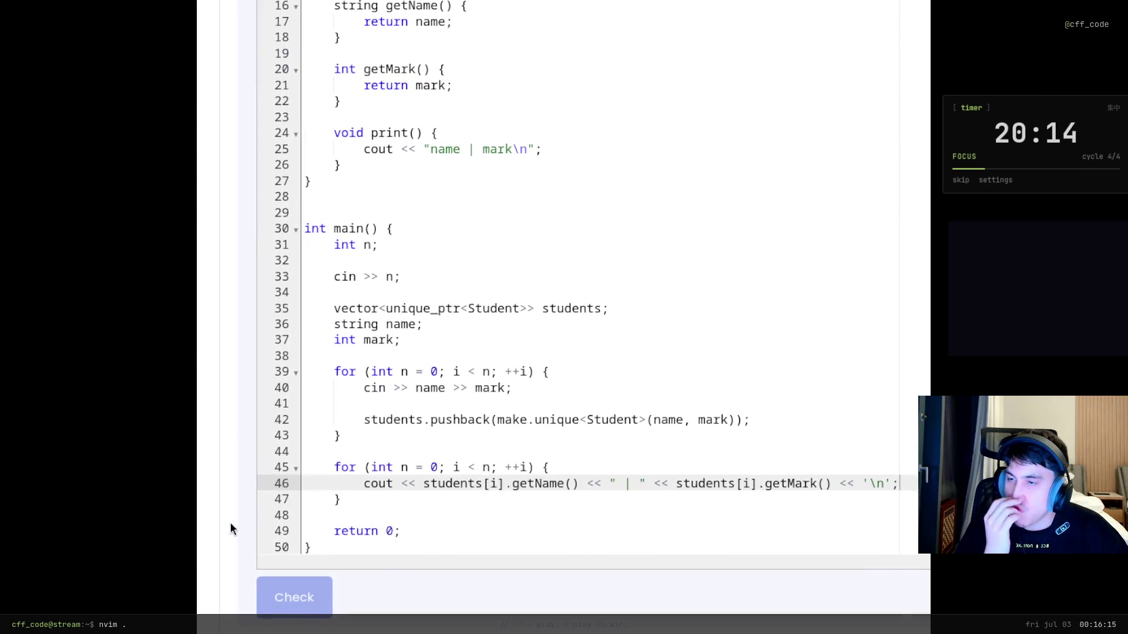
key(Home)
scroll(473, 524, down, 20)
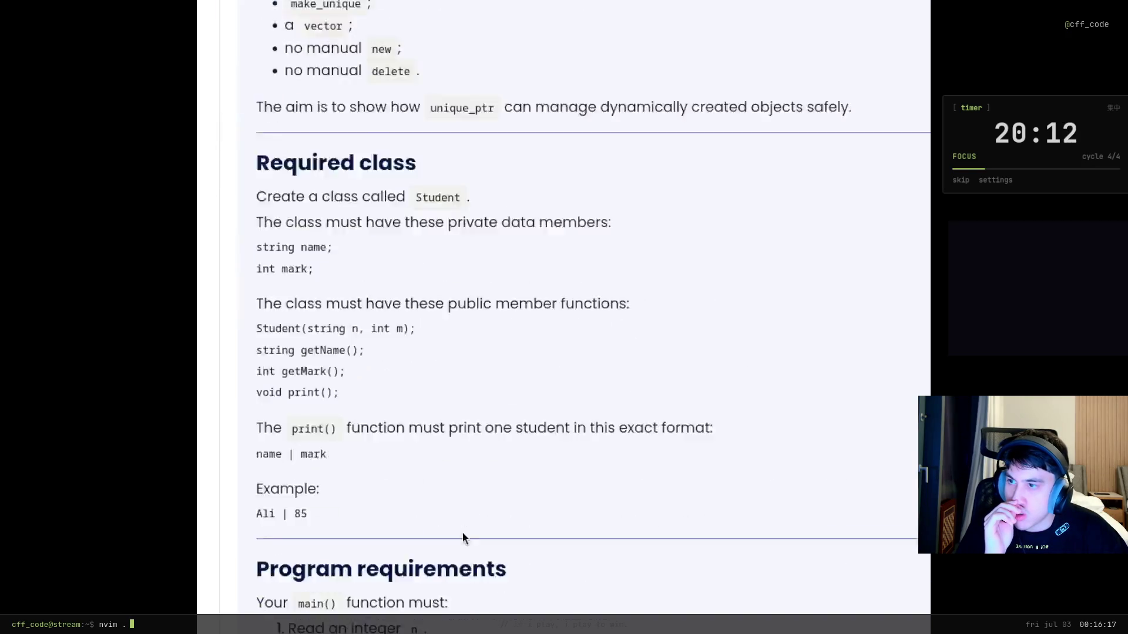
scroll(527, 504, down, 2)
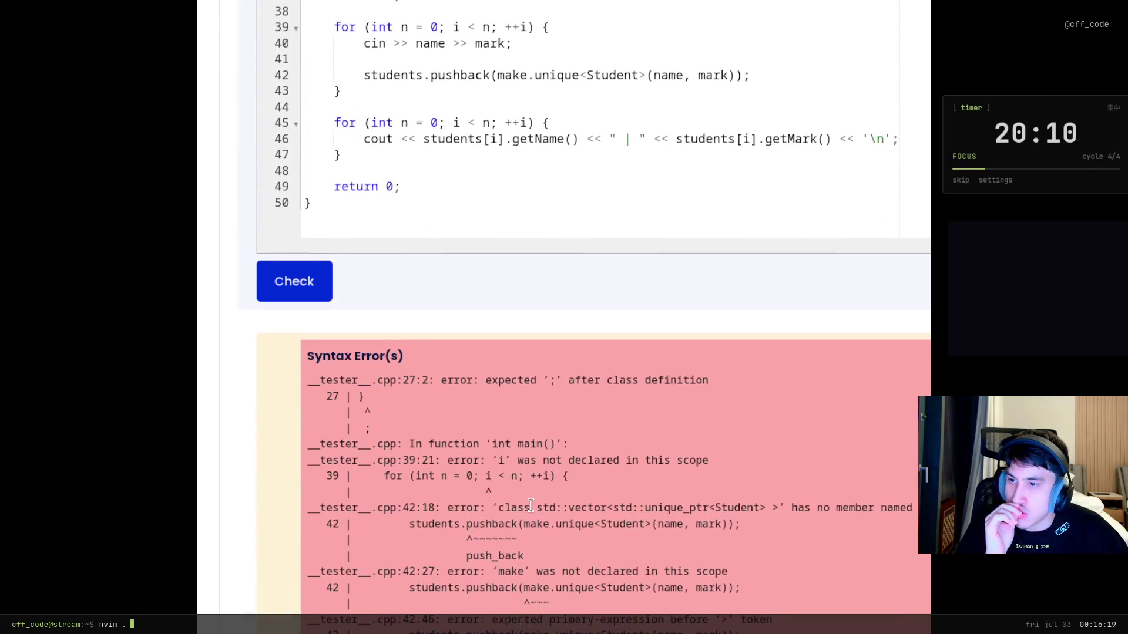
scroll(519, 579, up, 6)
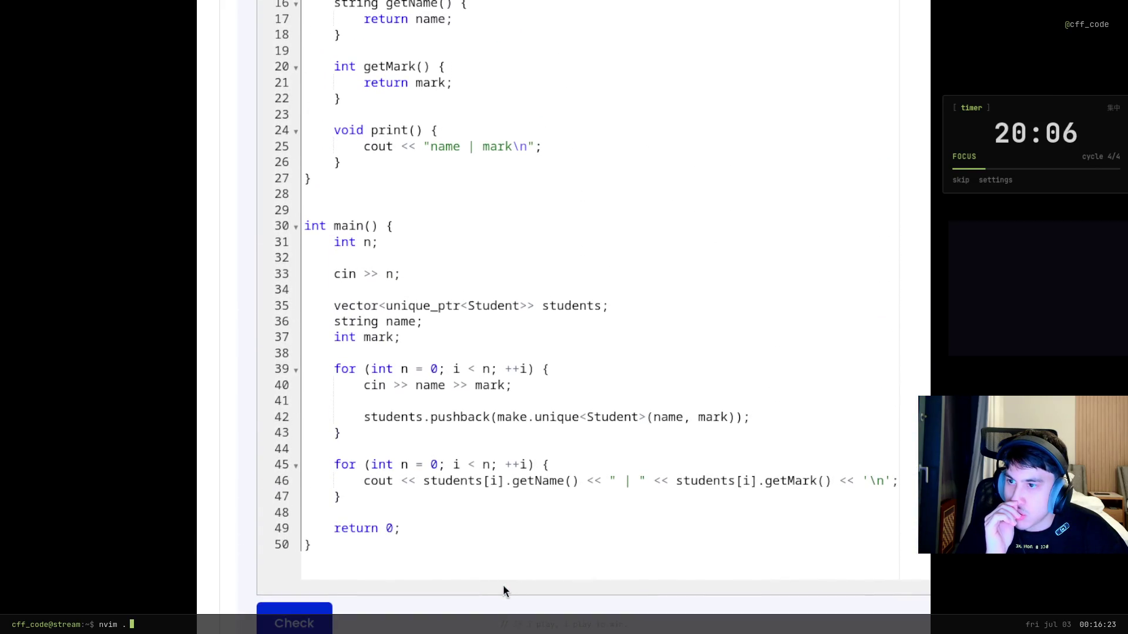
Change 'int n' to 'int i' in the for loops on lines 39 and 45
click(461, 368)
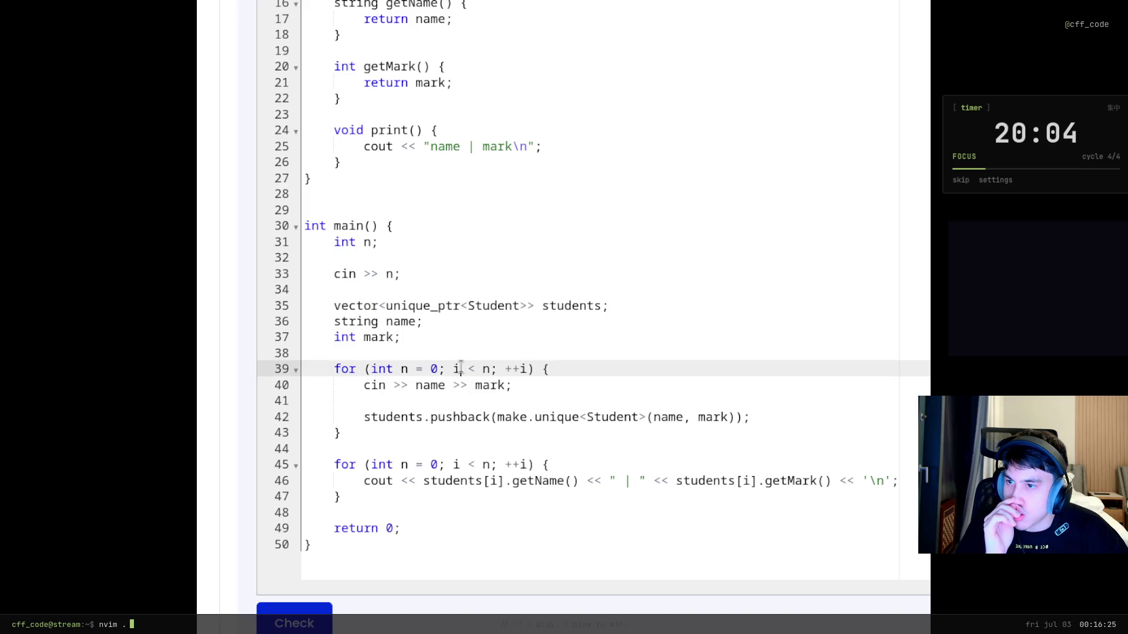
click(408, 369)
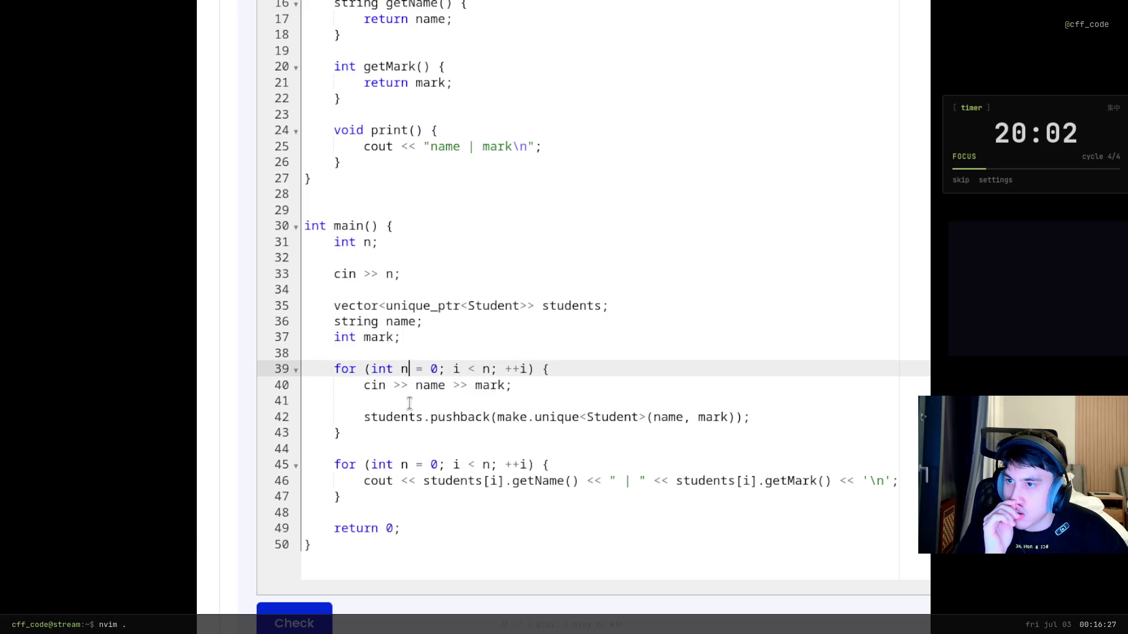
key(BackSpace)
text(i)
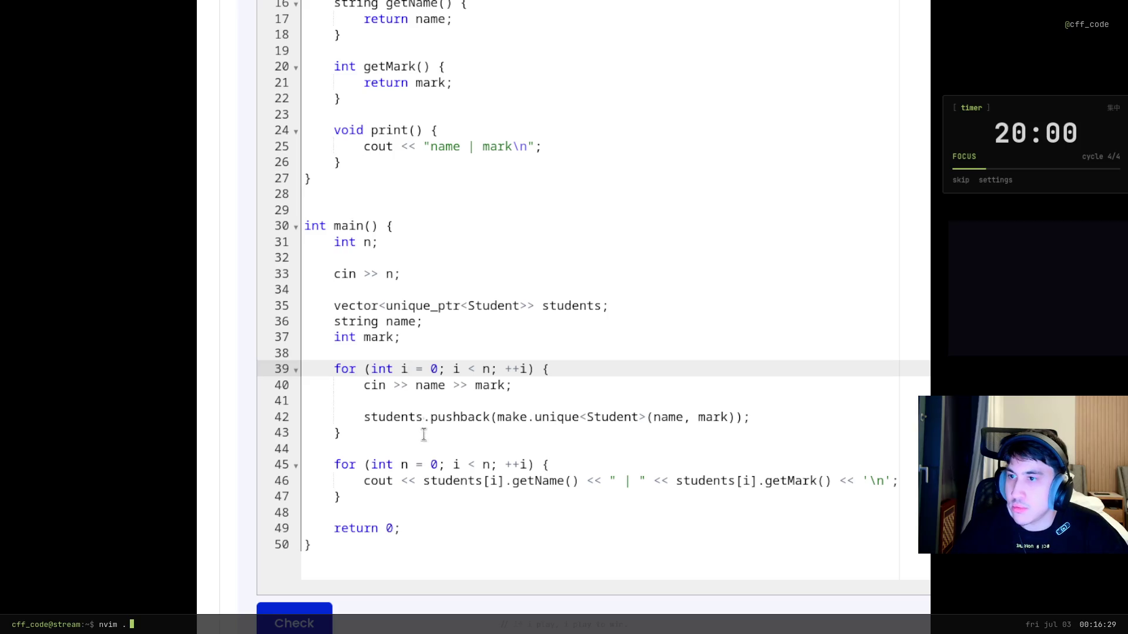
click(411, 468)
key(BackSpace)
text(i)
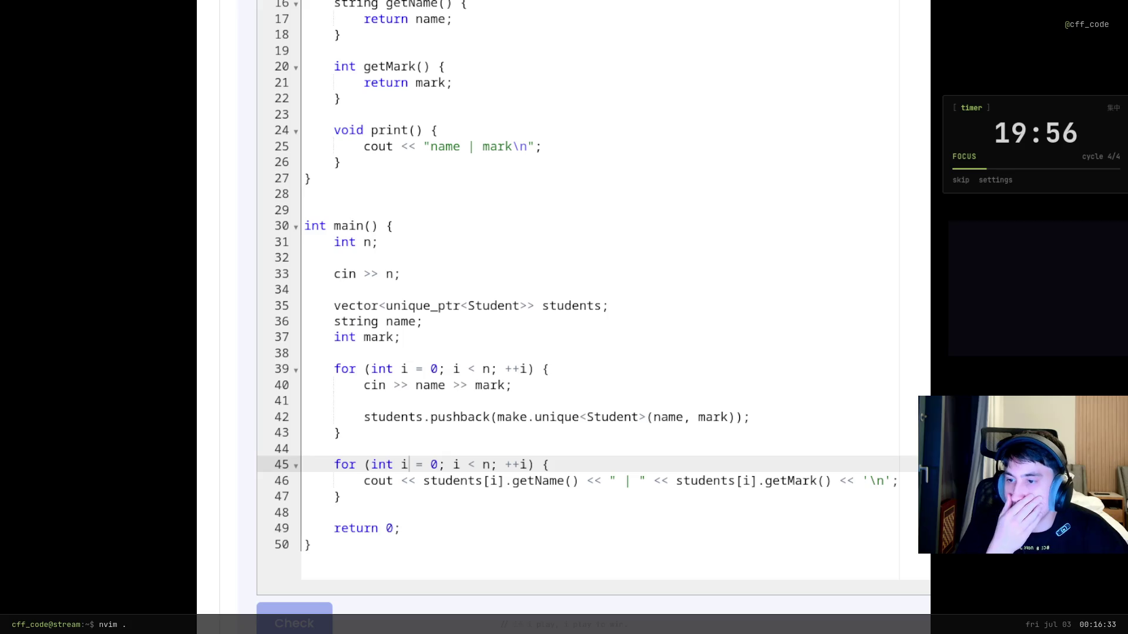
Read the Syntax Error(s) box: missing ';' after the class on line 27, unknown pushback, undeclared 'make'
scroll(517, 547, down, 15)
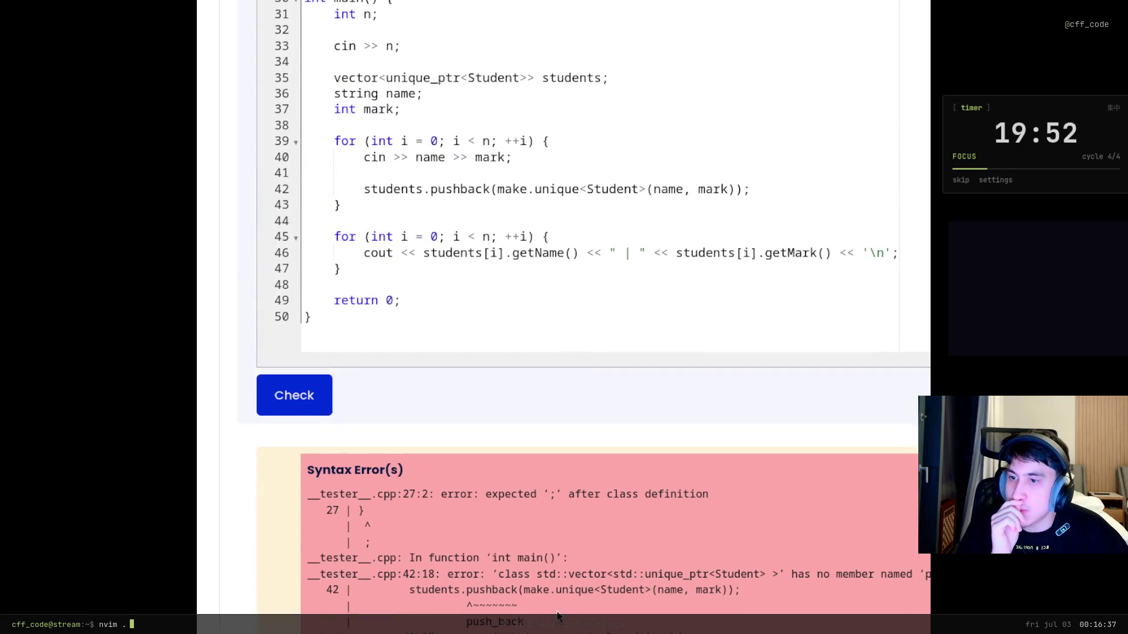
scroll(564, 317, up, 2)
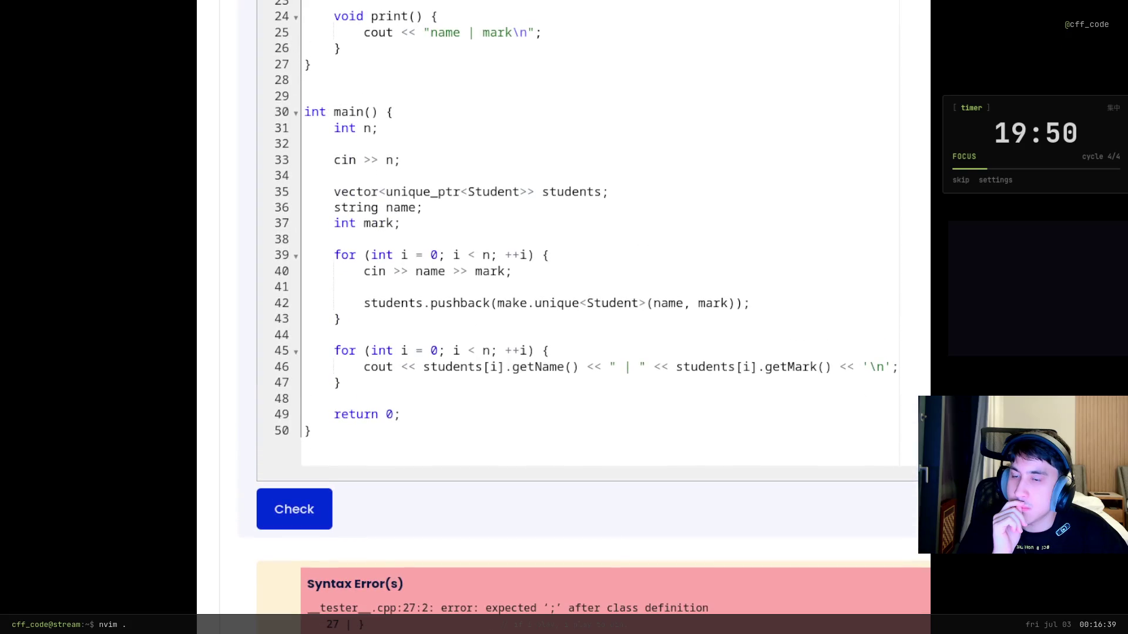
scroll(564, 317, up, 2)
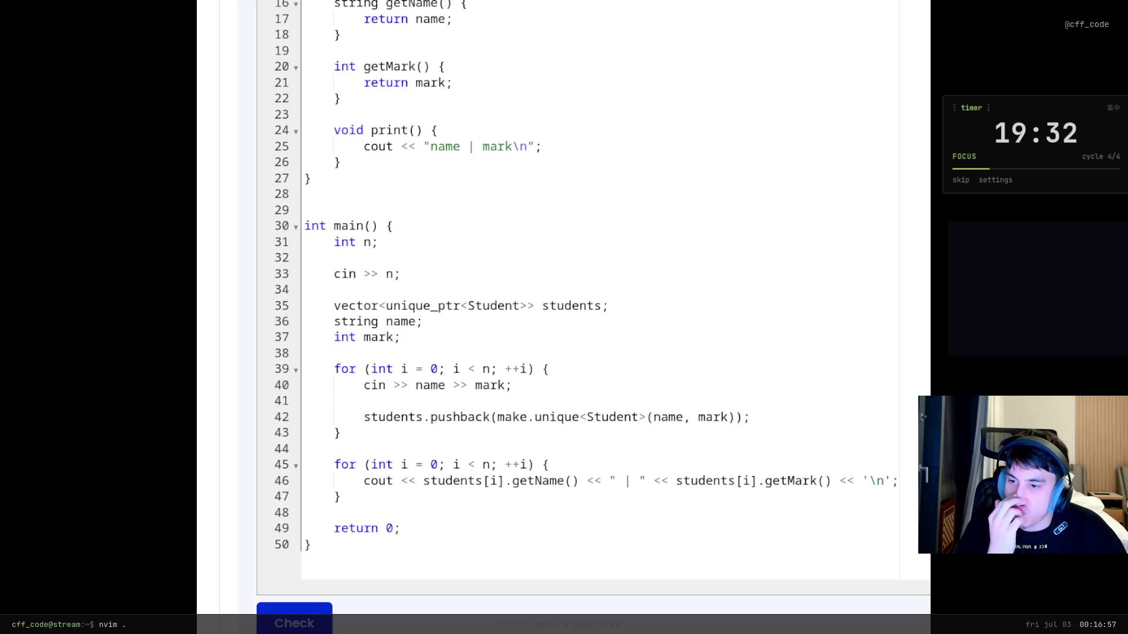
key(ctrl+Home)
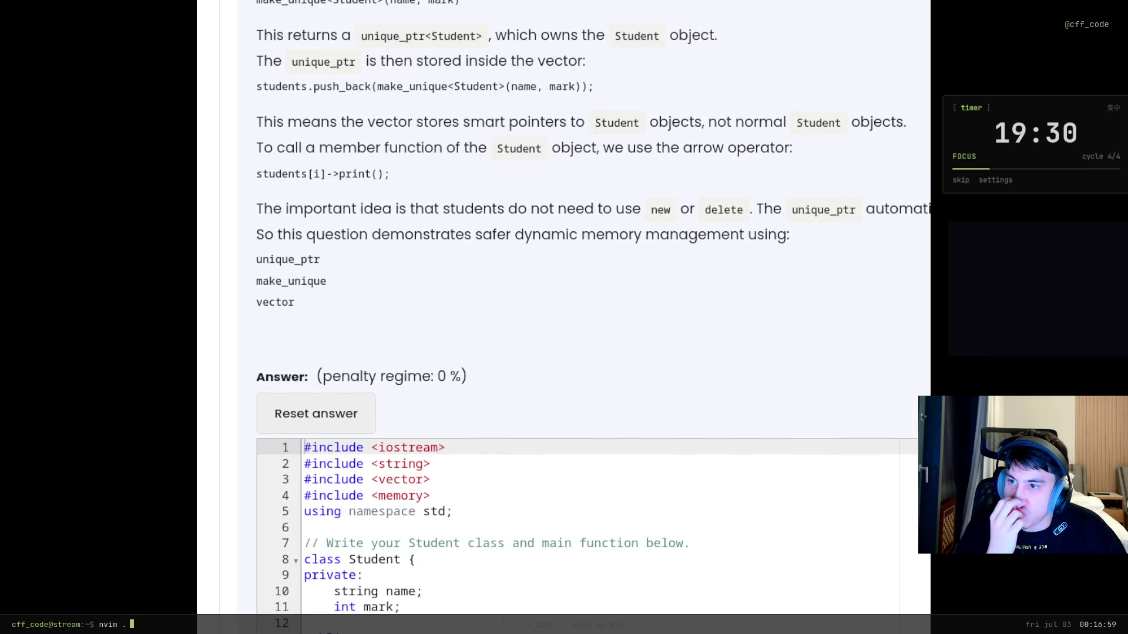
scroll(564, 317, down, 5)
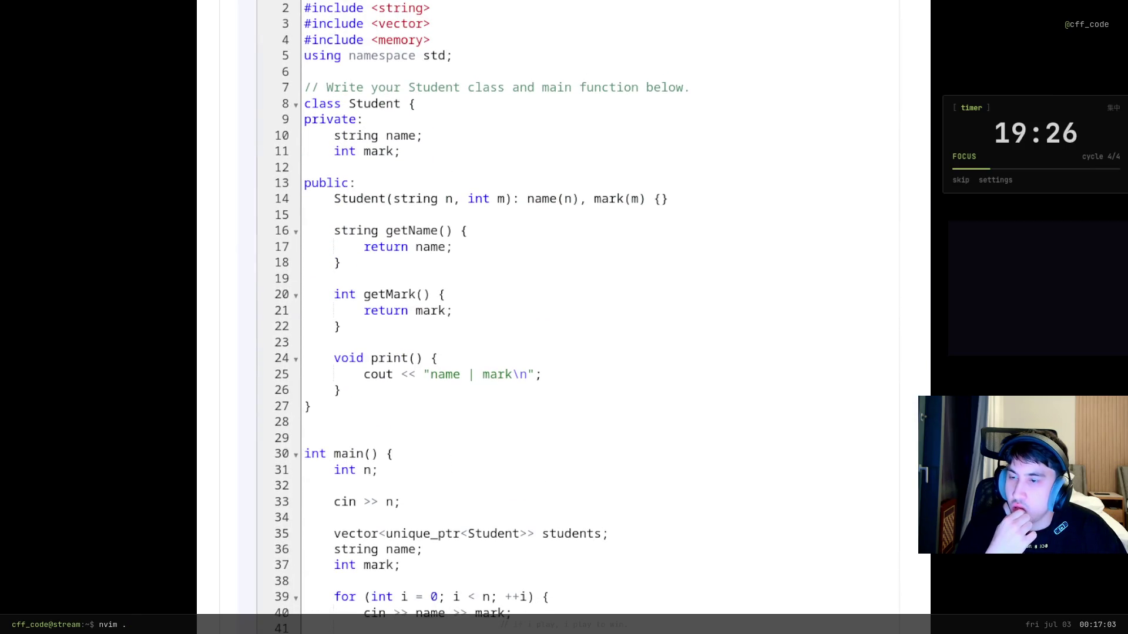
scroll(564, 317, down, 8)
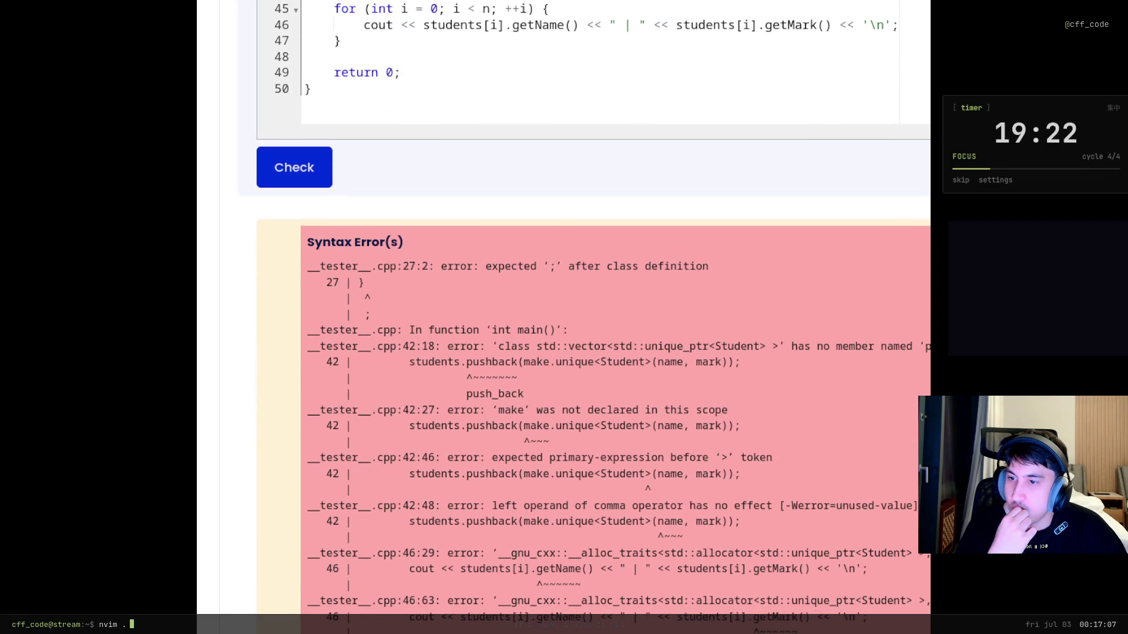
scroll(221, 541, down, 2)
scroll(221, 541, up, 8)
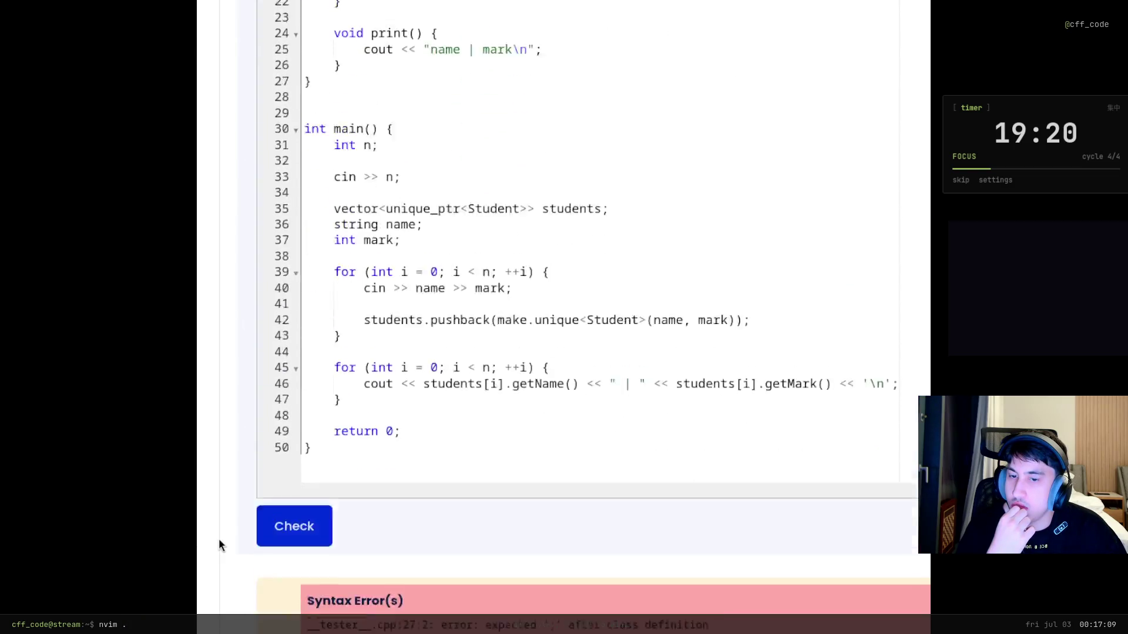
scroll(222, 541, down, 2)
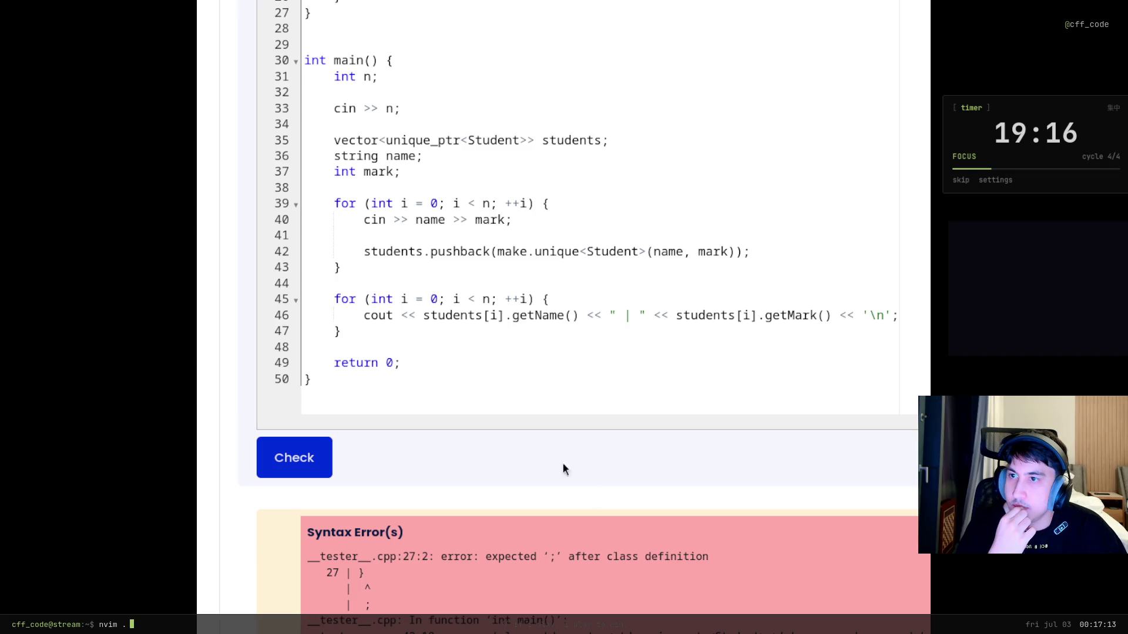
click(465, 264)
Change pushback to push_back on line 42 and re-run the check
click(459, 240)
click(459, 252)
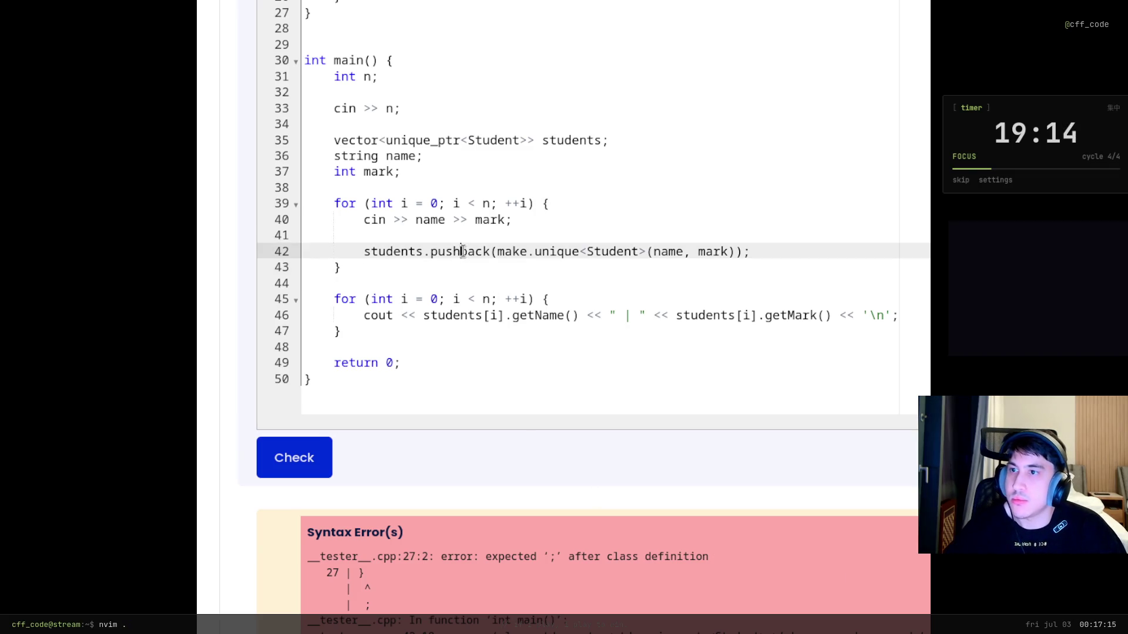
text(_)
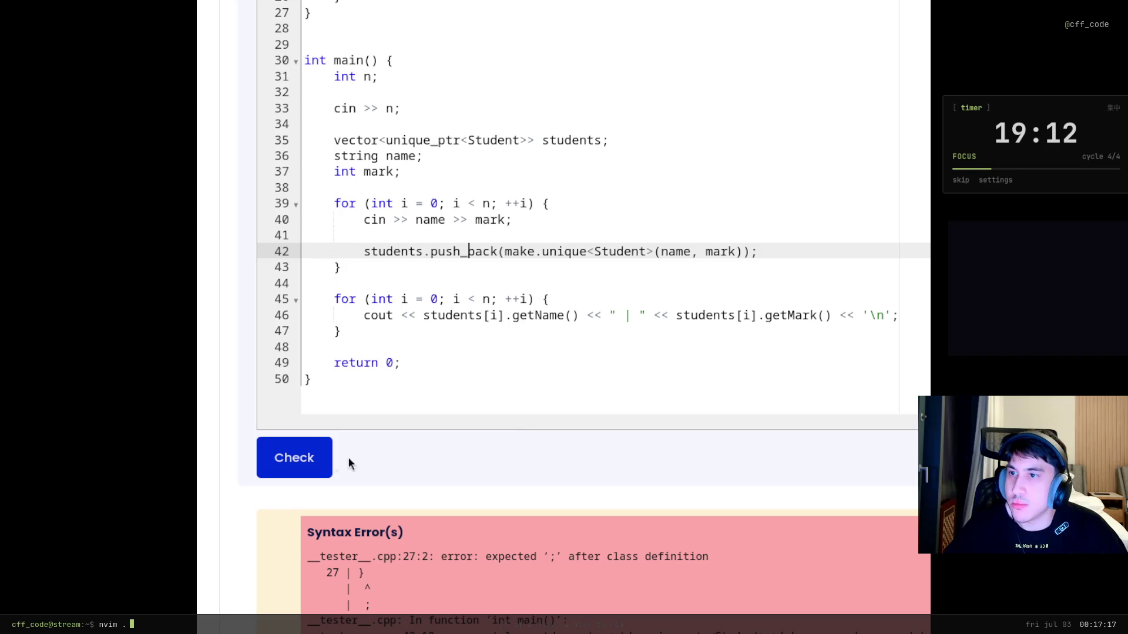
click(317, 461)
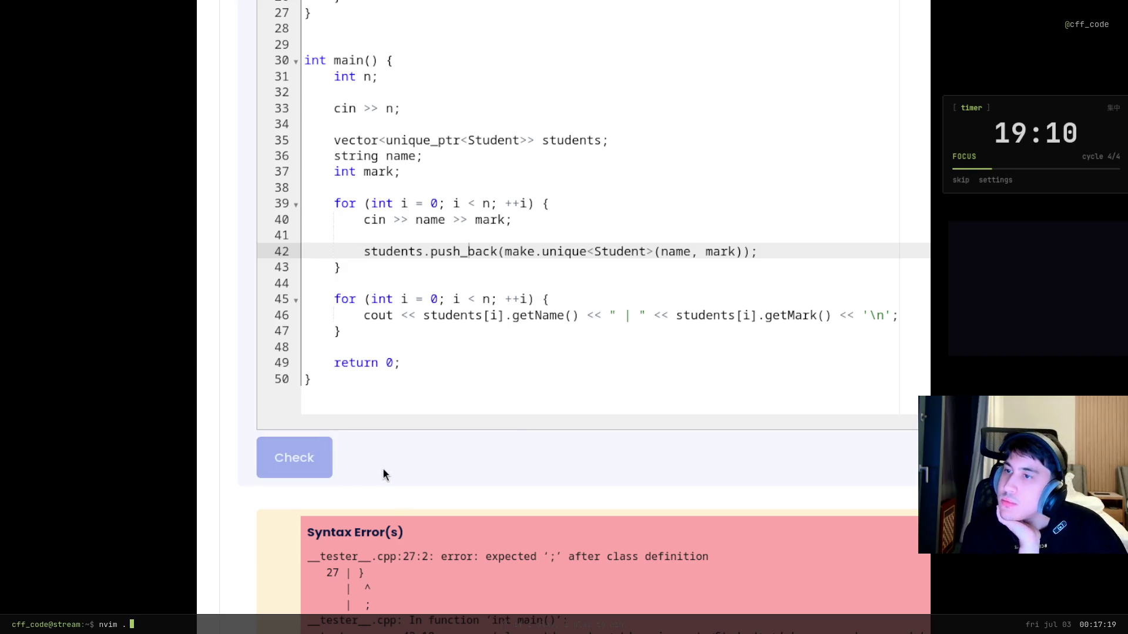
Read the remaining semicolon and make errors and place the caret after line 27's closing brace
scroll(246, 440, down, 20)
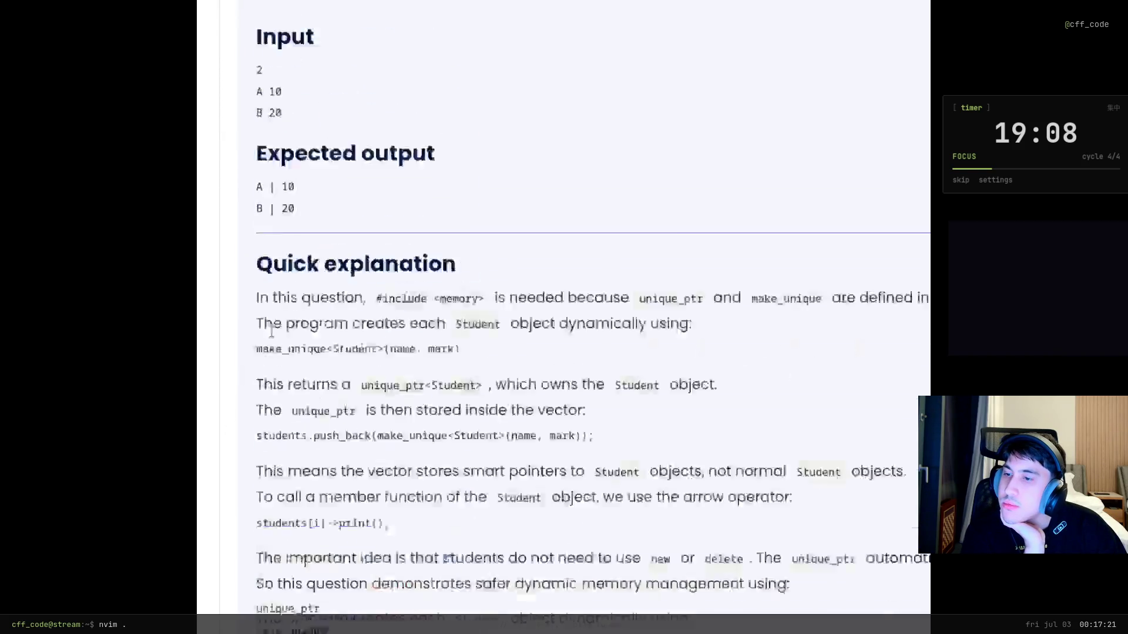
scroll(504, 533, up, 5)
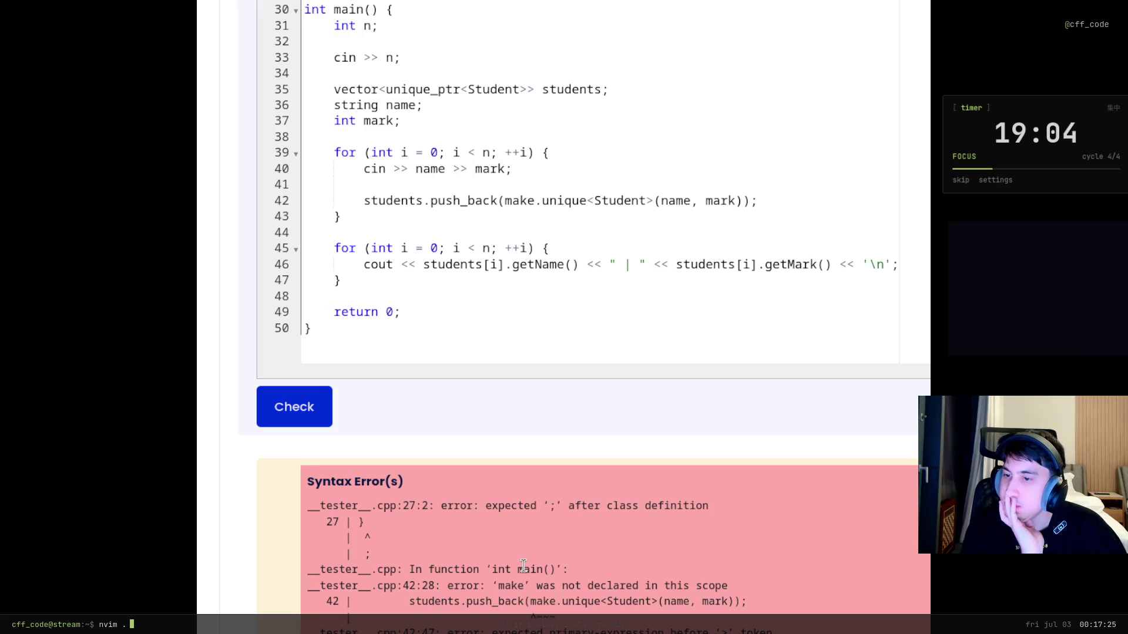
double_click(521, 508)
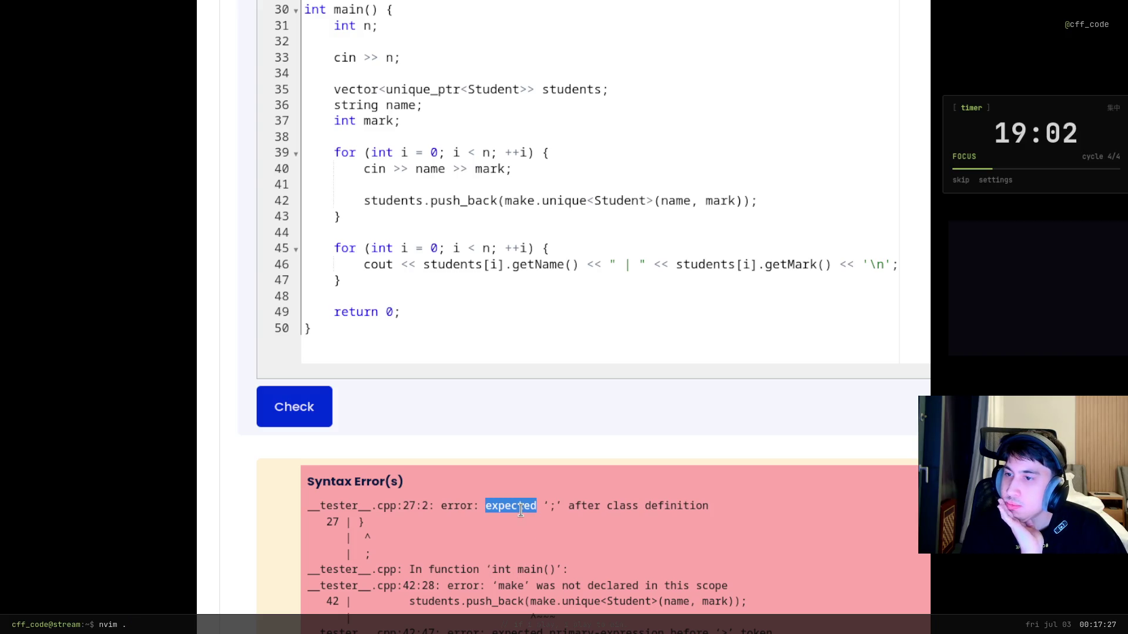
scroll(488, 514, up, 4)
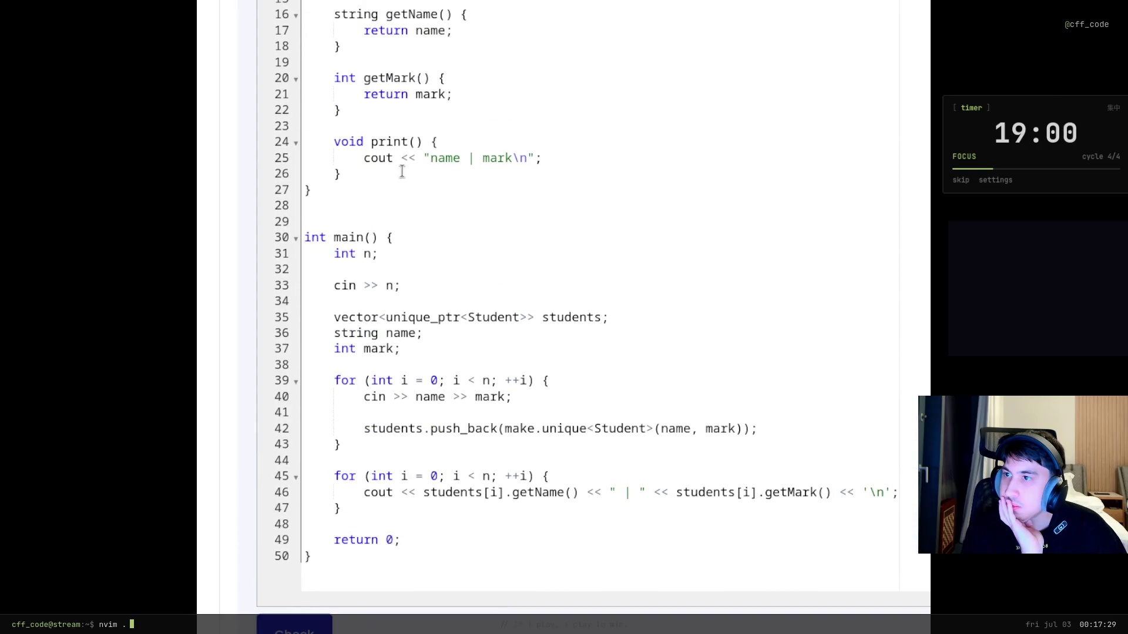
click(544, 158)
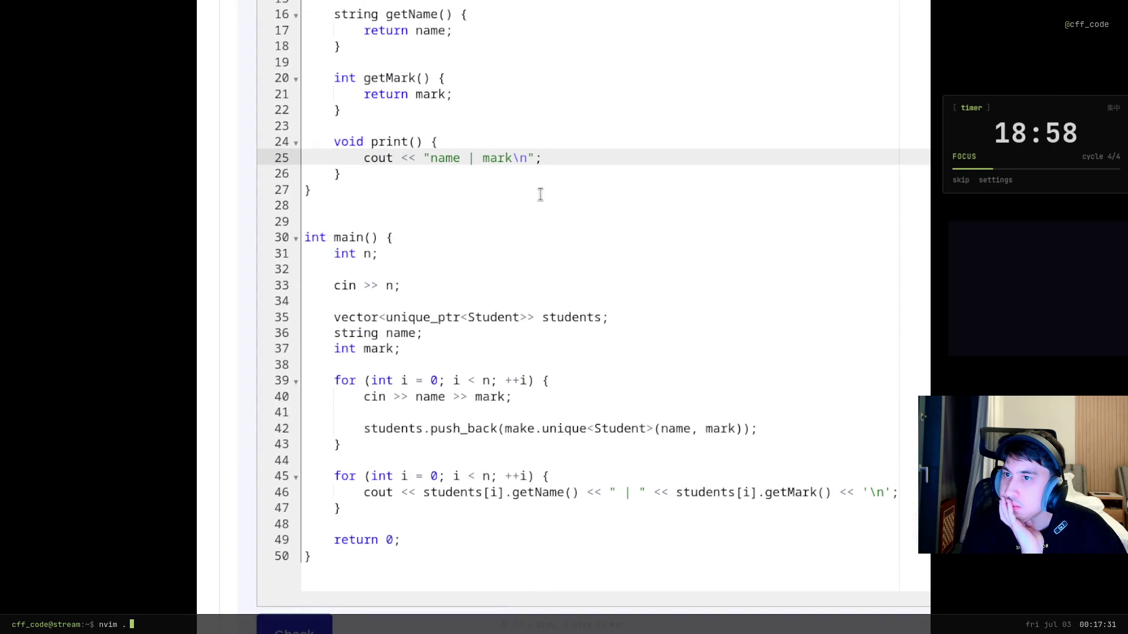
click(505, 205)
click(494, 191)
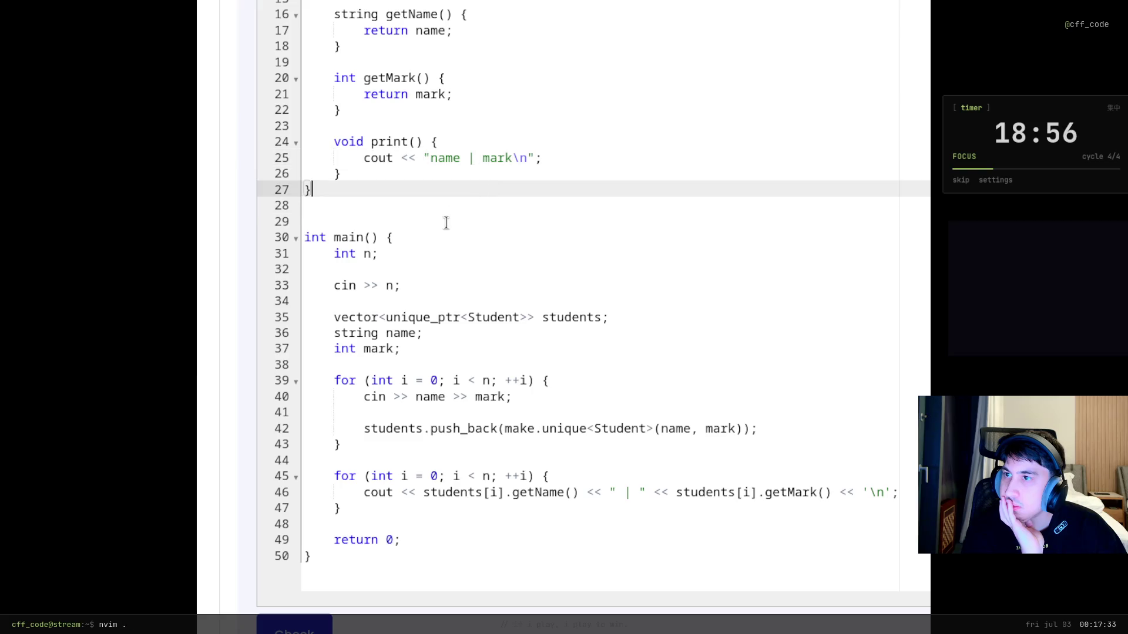
Add the missing semicolon after the class's closing brace on line 27
scroll(445, 223, up, 7)
scroll(457, 452, up, 4)
scroll(464, 482, down, 5)
text(;)
Delete the dot between make and unique on line 42
scroll(250, 562, down, 6)
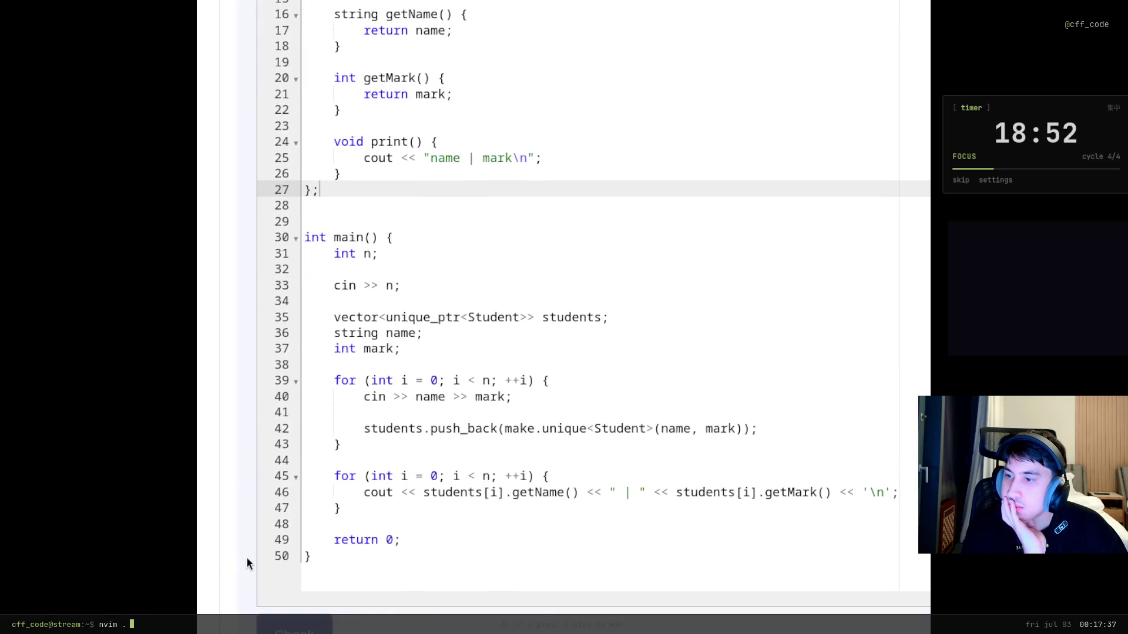
scroll(241, 558, up, 10)
scroll(239, 552, down, 10)
scroll(554, 617, up, 15)
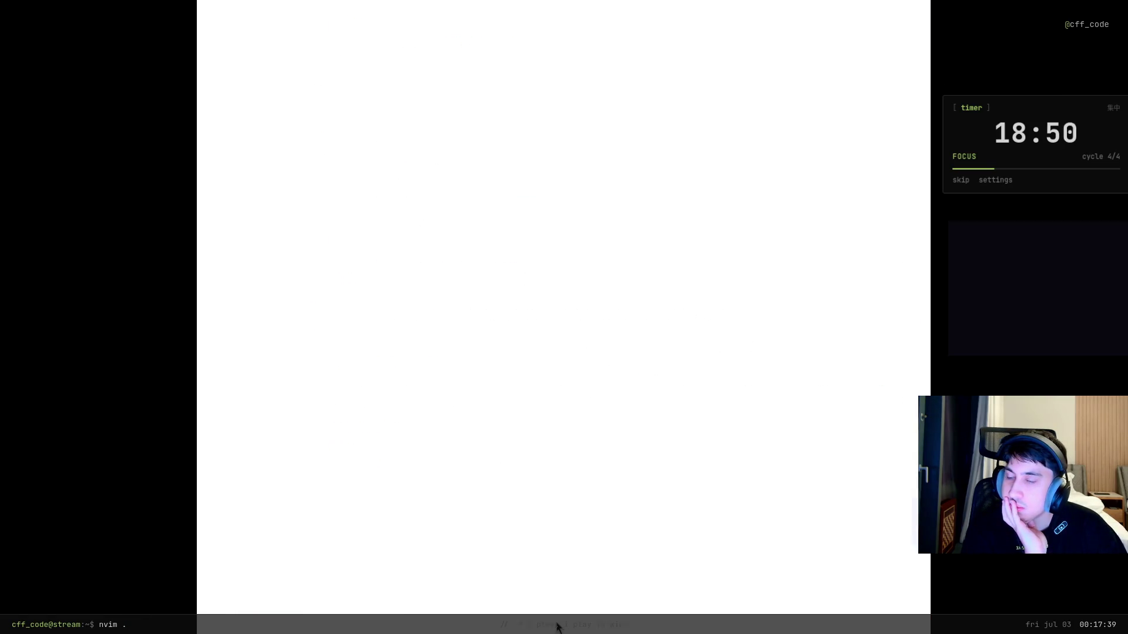
scroll(563, 479, down, 20)
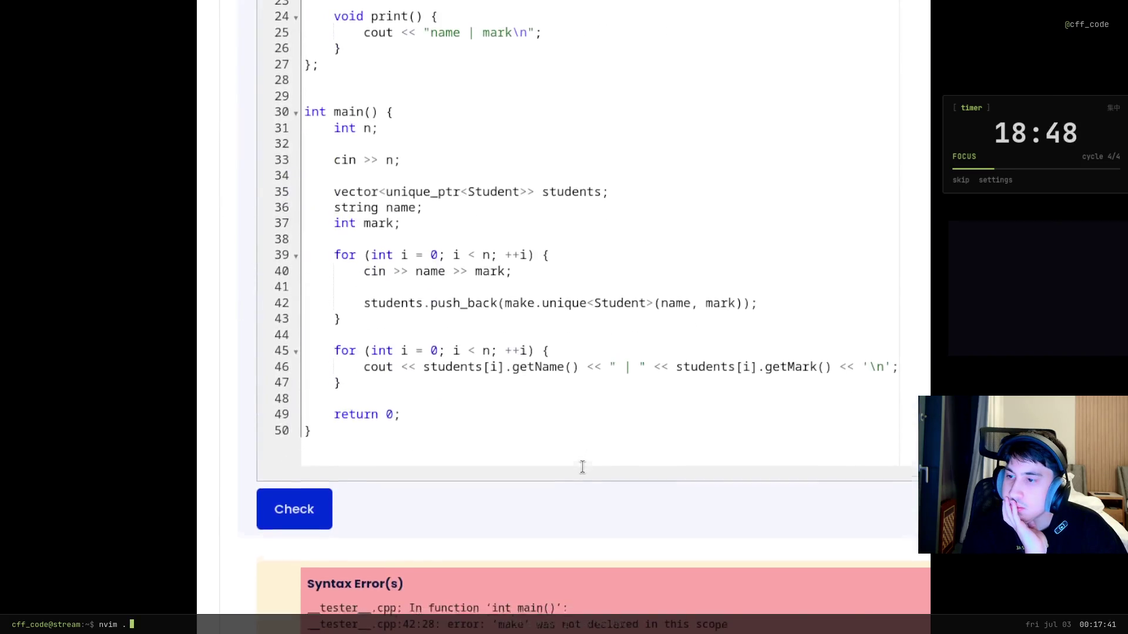
scroll(584, 547, up, 2)
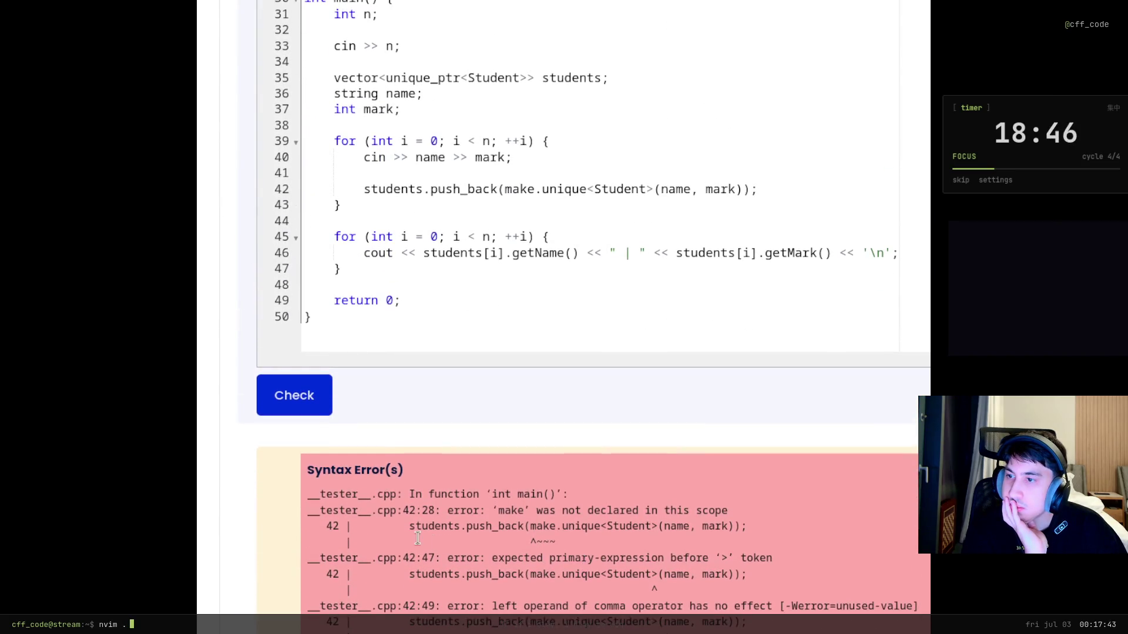
scroll(386, 531, up, 2)
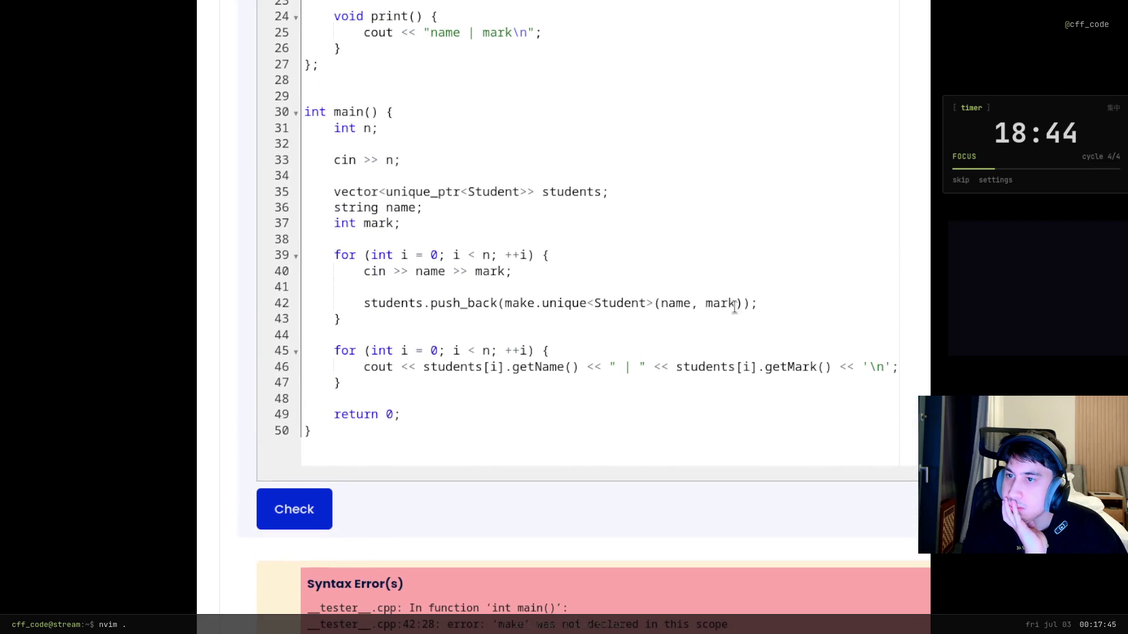
click(774, 300)
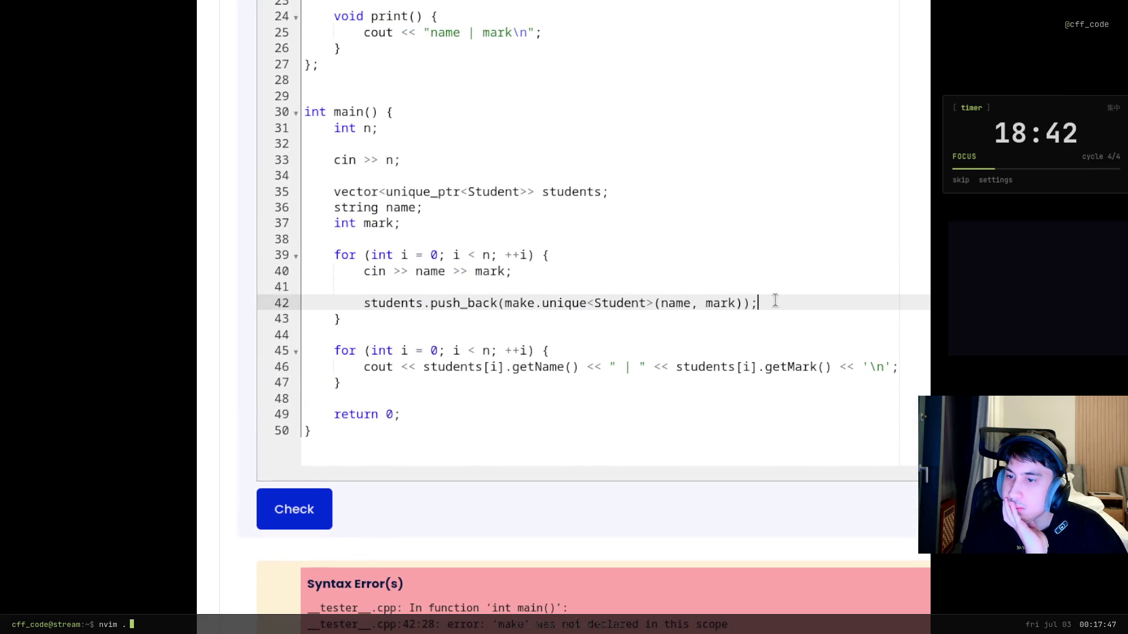
click(540, 303)
key(BackSpace)
Complete make_unique on line 42 with an underscore and re-run the check
text(_)
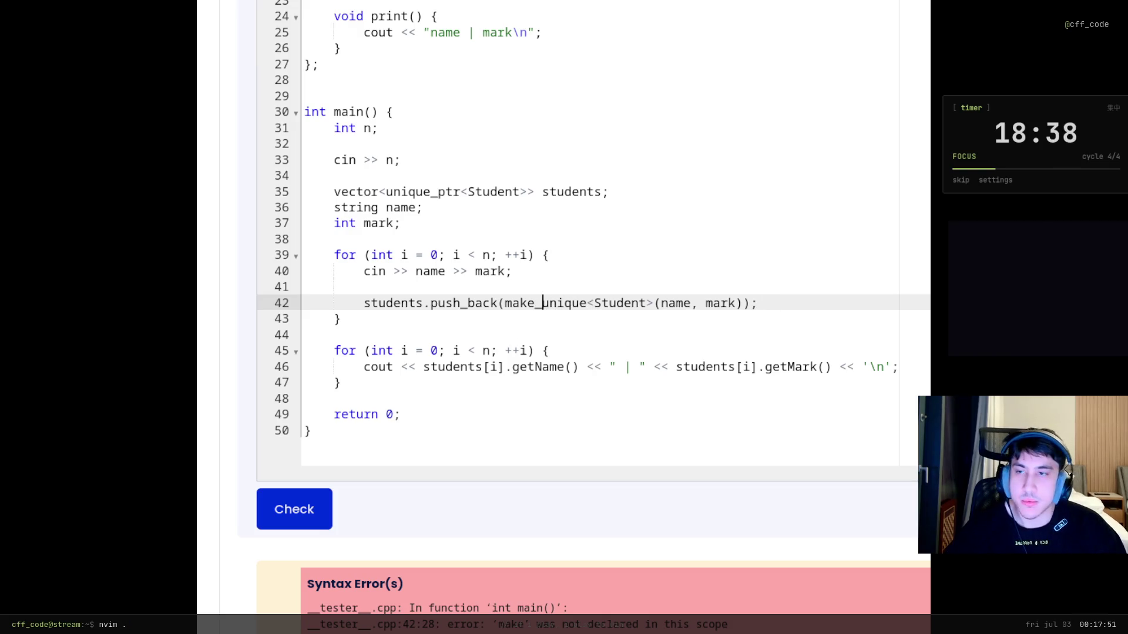
click(272, 517)
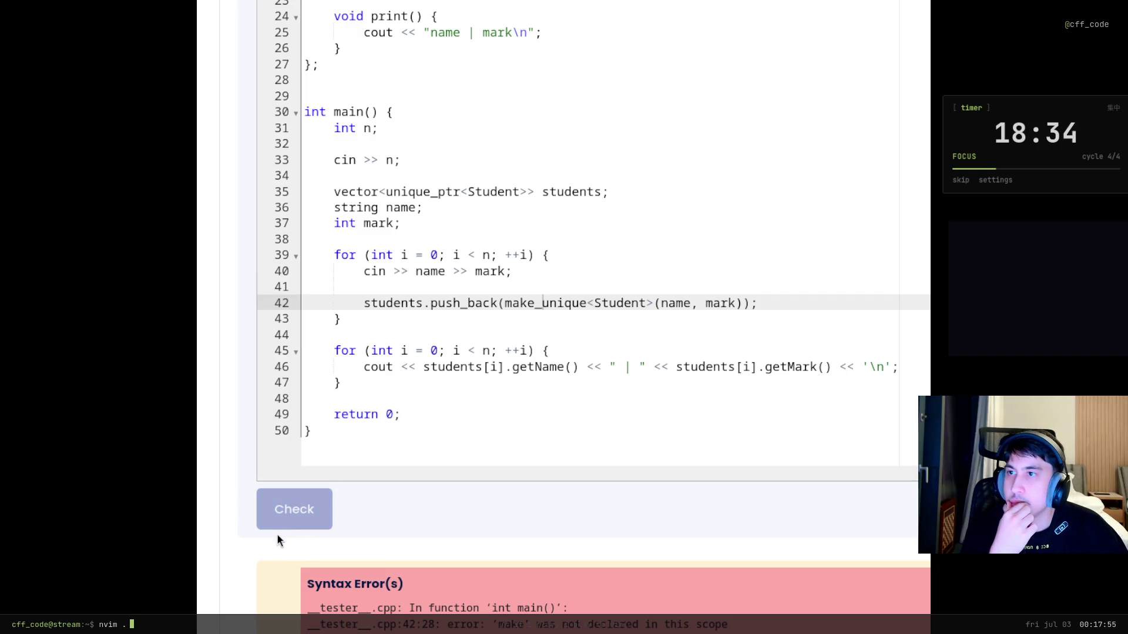
scroll(276, 540, down, 10)
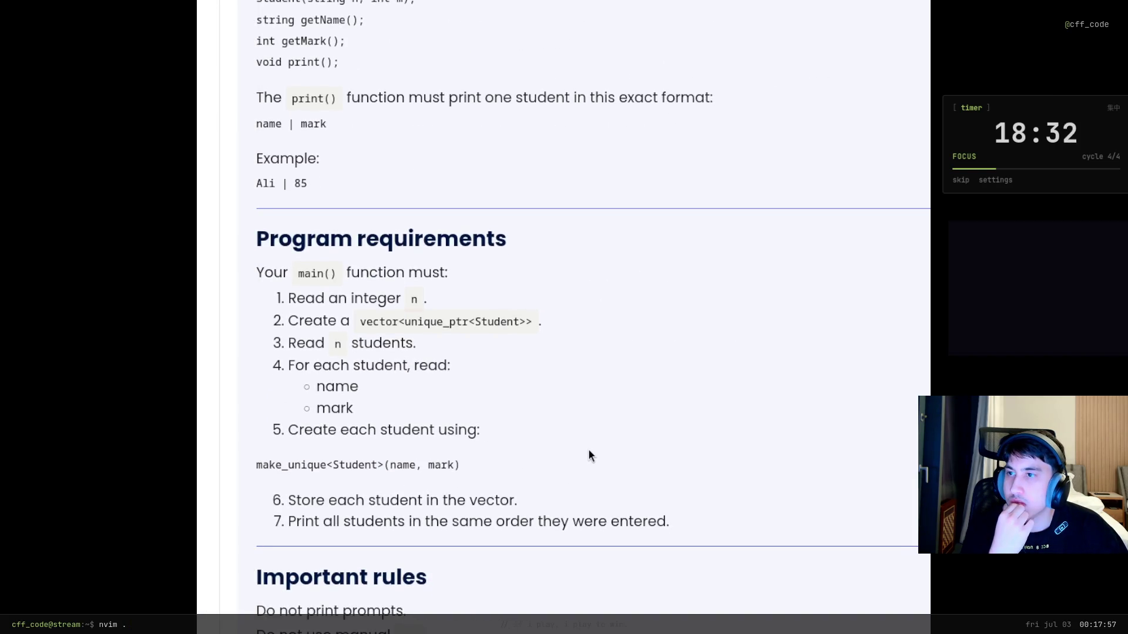
scroll(555, 477, down, 20)
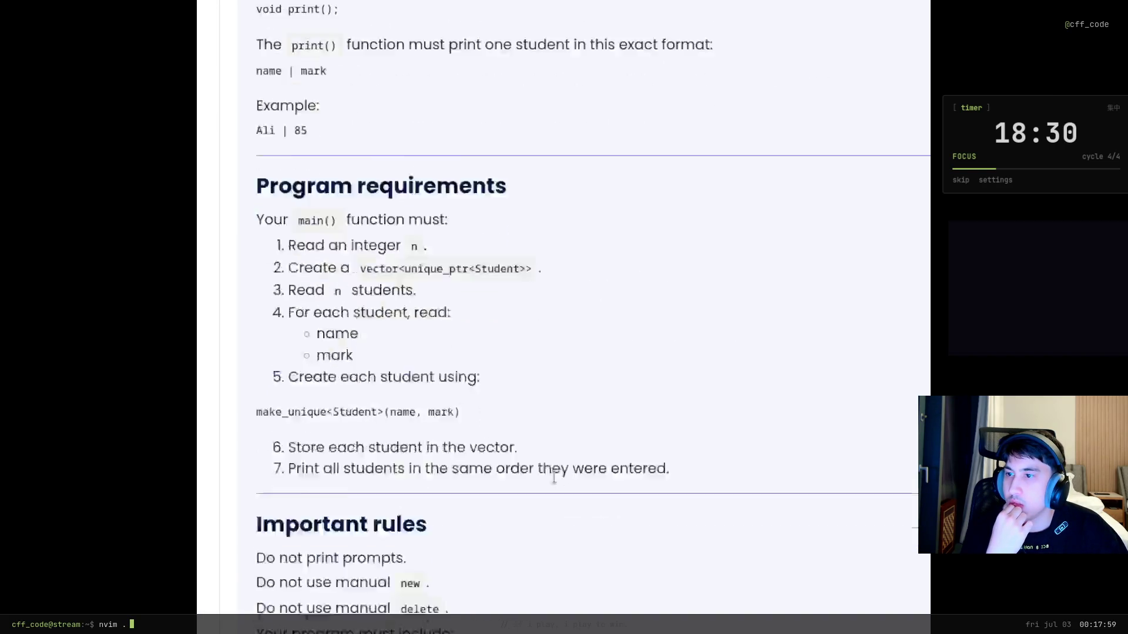
Review the new getName and getMark errors and place the caret after students[i] on line 46
scroll(748, 585, up, 2)
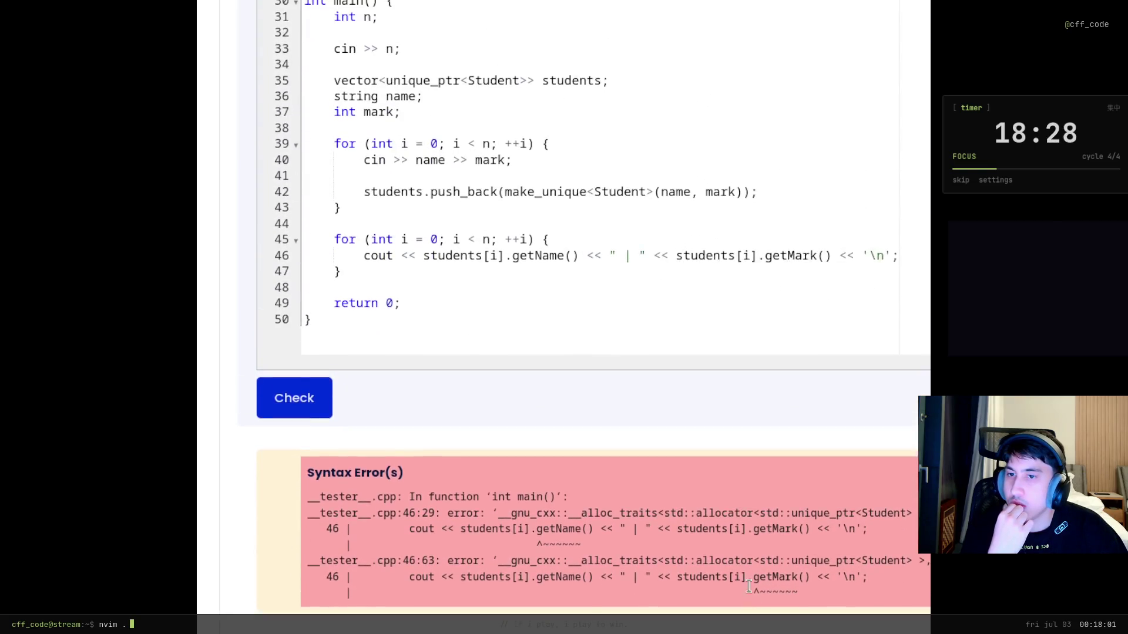
scroll(639, 595, up, 10)
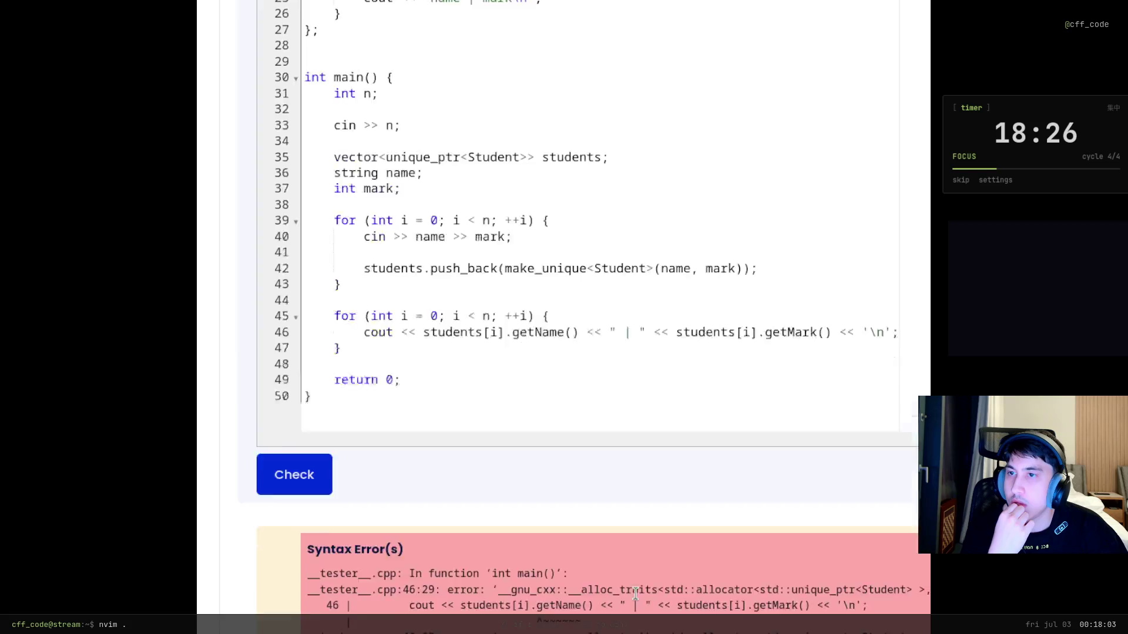
scroll(593, 317, down, 2)
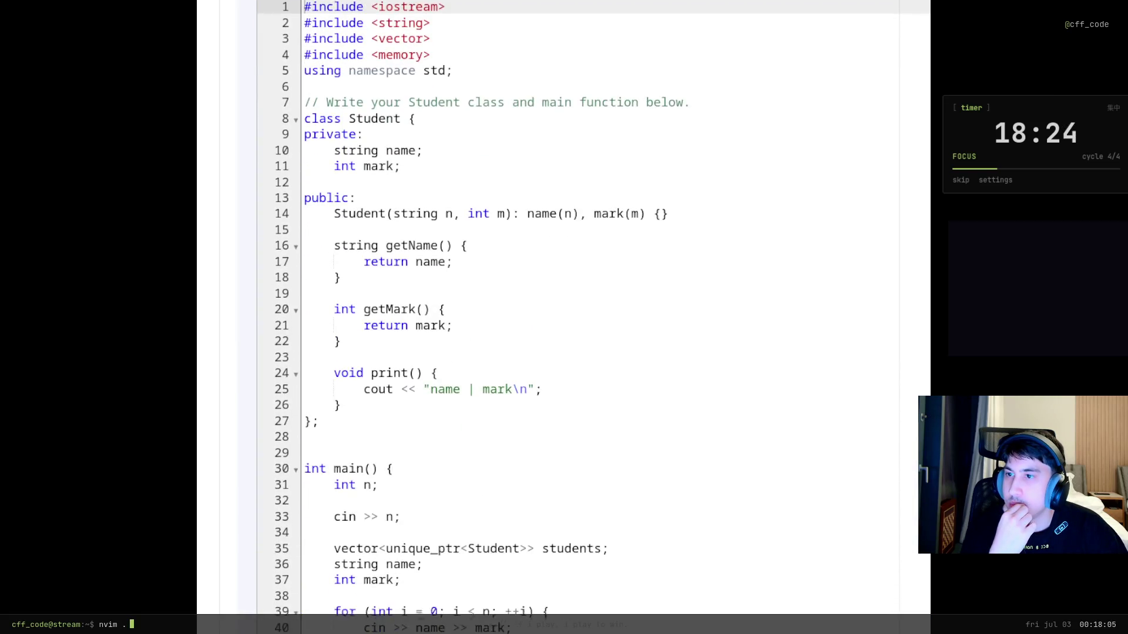
scroll(593, 317, down, 2)
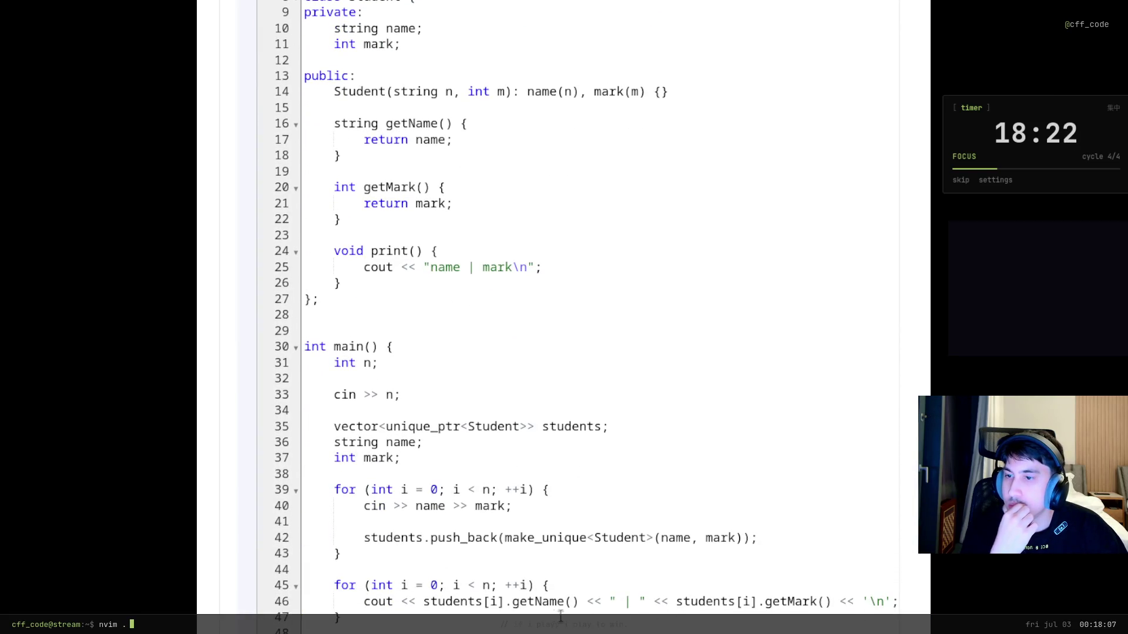
scroll(514, 611, down, 2)
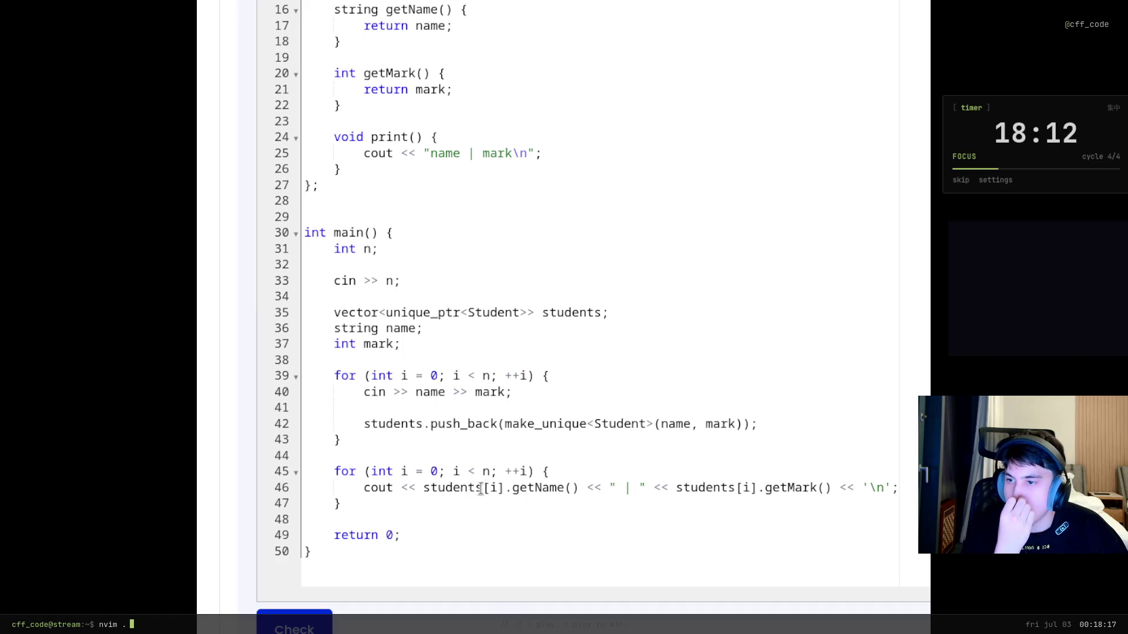
scroll(448, 471, up, 2)
scroll(449, 472, up, 3)
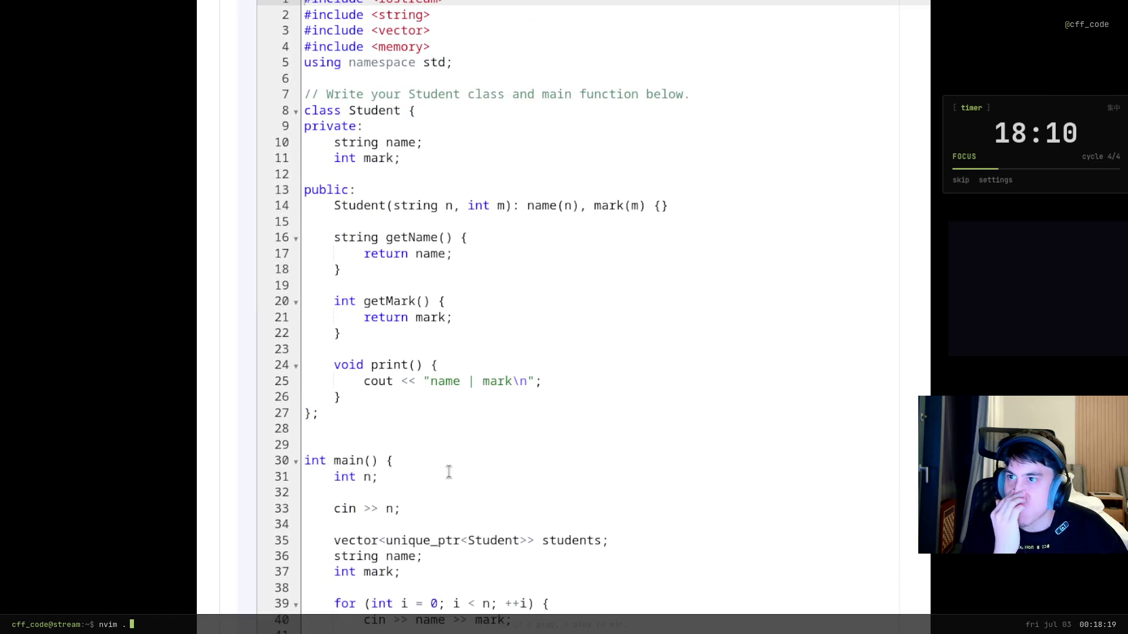
click(470, 335)
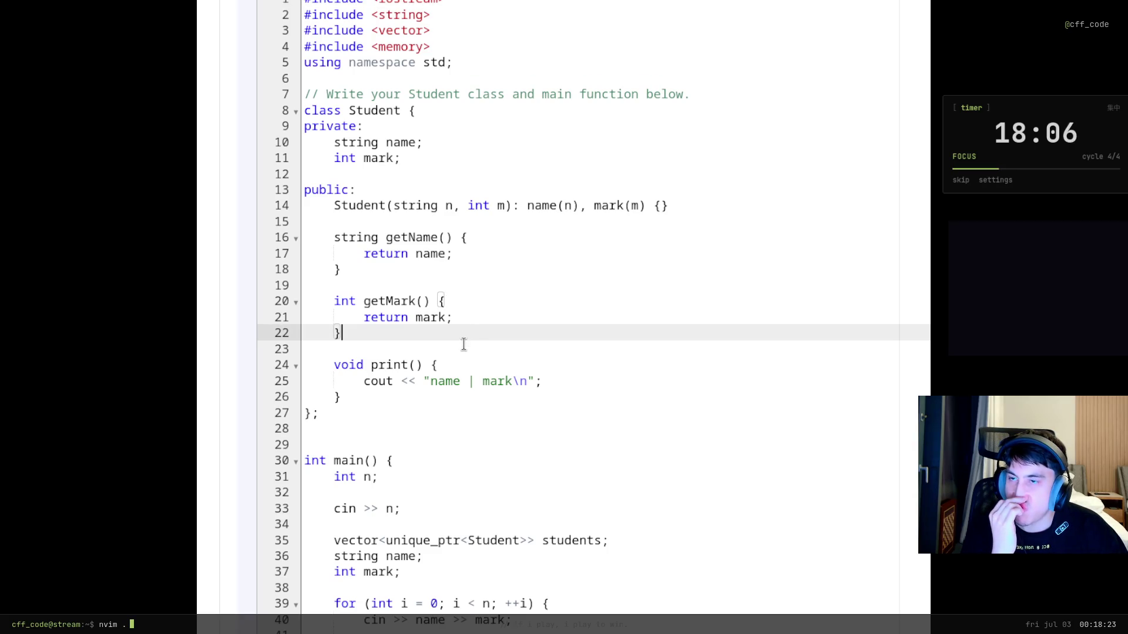
scroll(514, 511, down, 2)
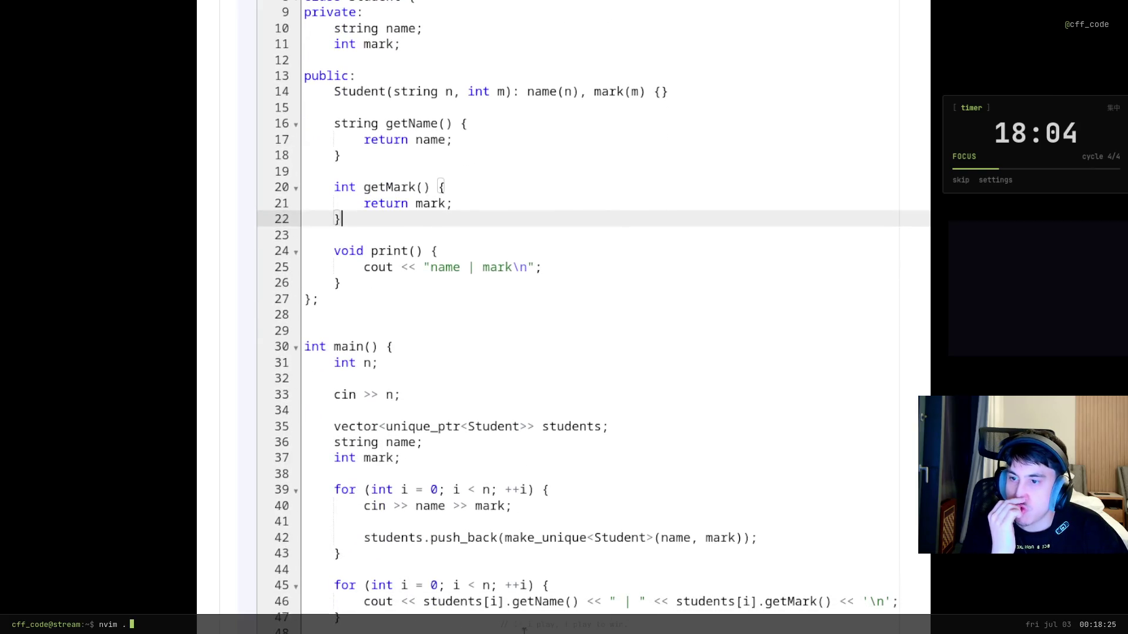
click(514, 604)
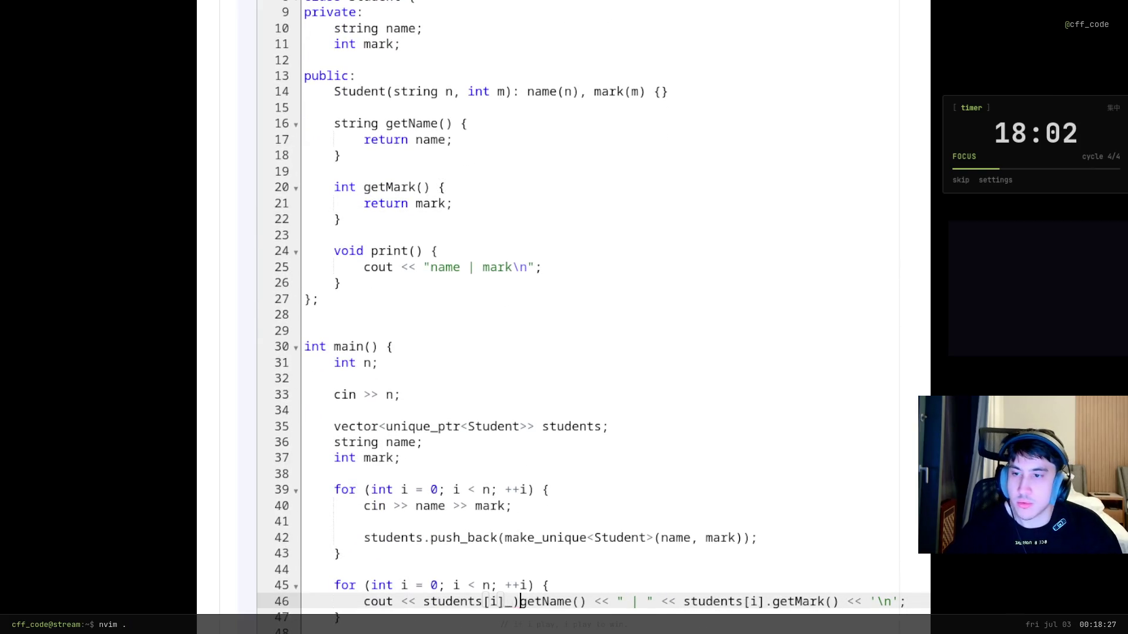
Replace the '.' before getName() and getMark() on line 46 with '->'
text(>)
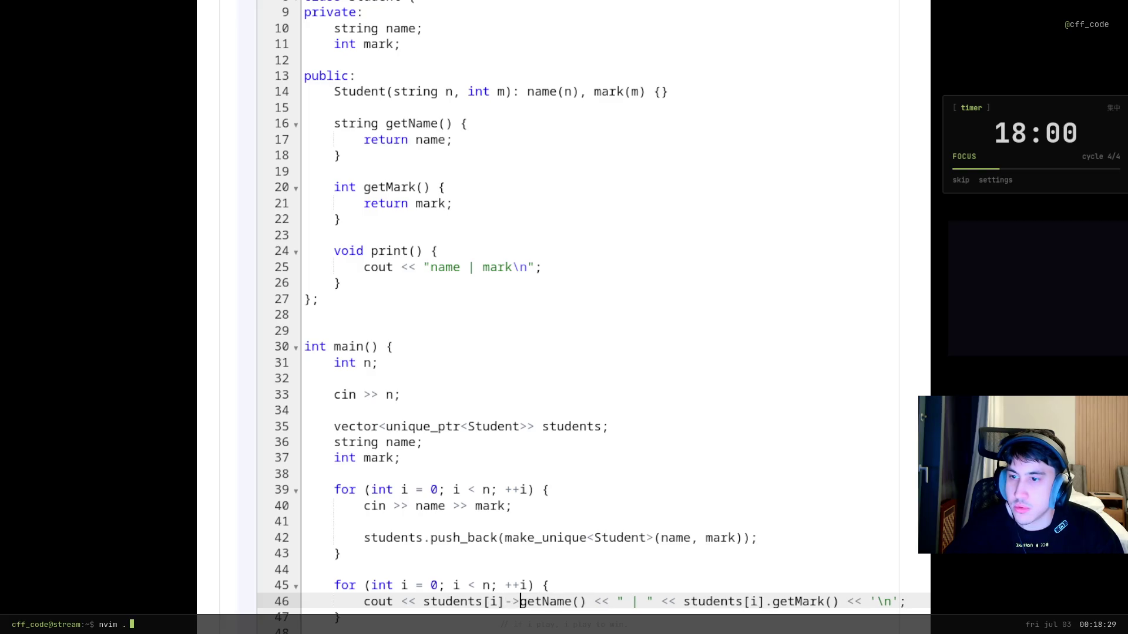
click(804, 601)
key(b)
text(h)
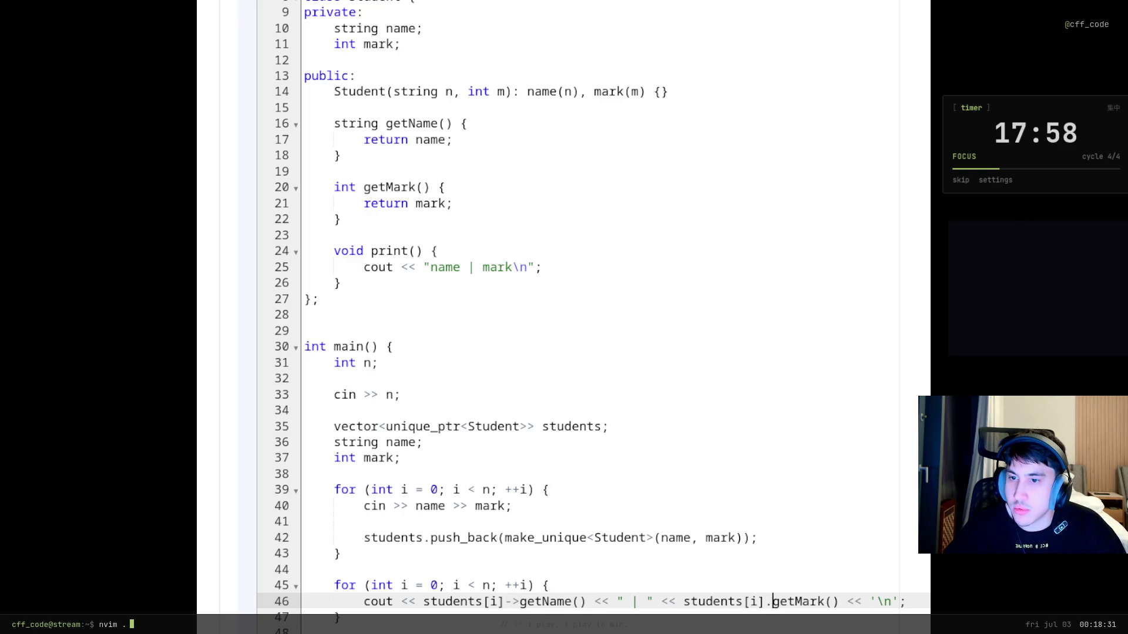
text(x)
text(->)
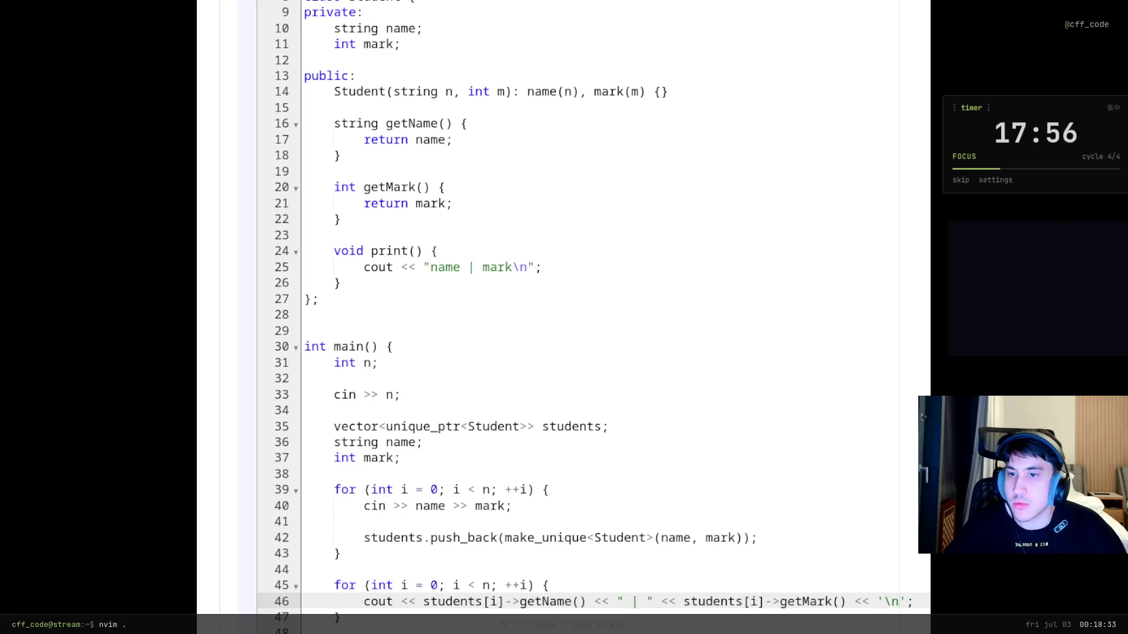
Move the trailing '\n' from line 46 onto its own line 47
scroll(218, 545, down, 2)
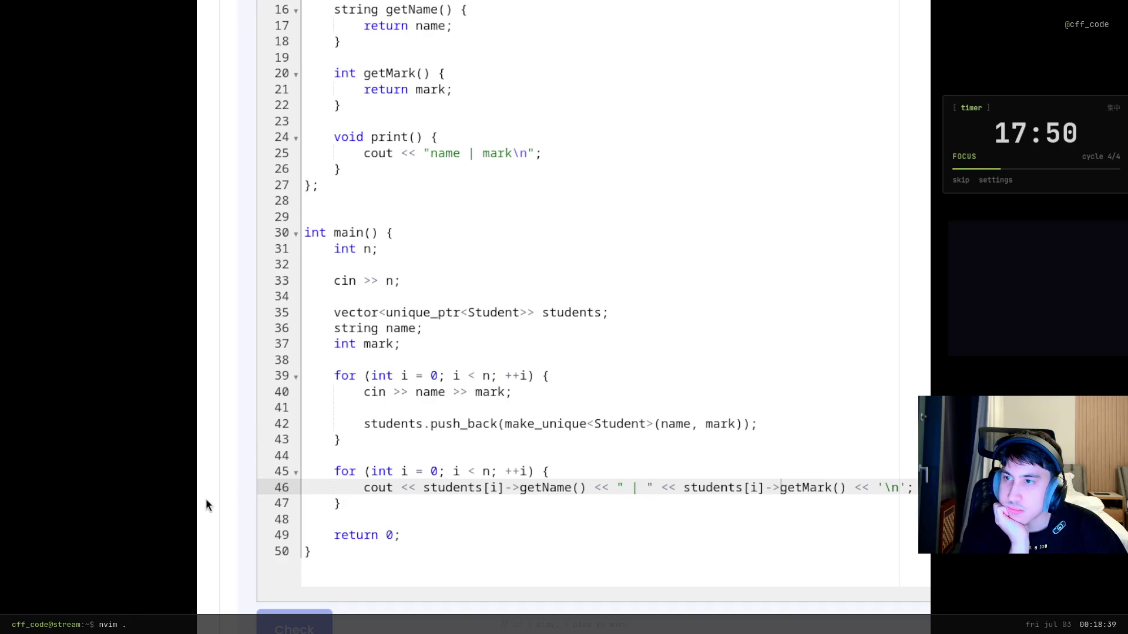
key(F5)
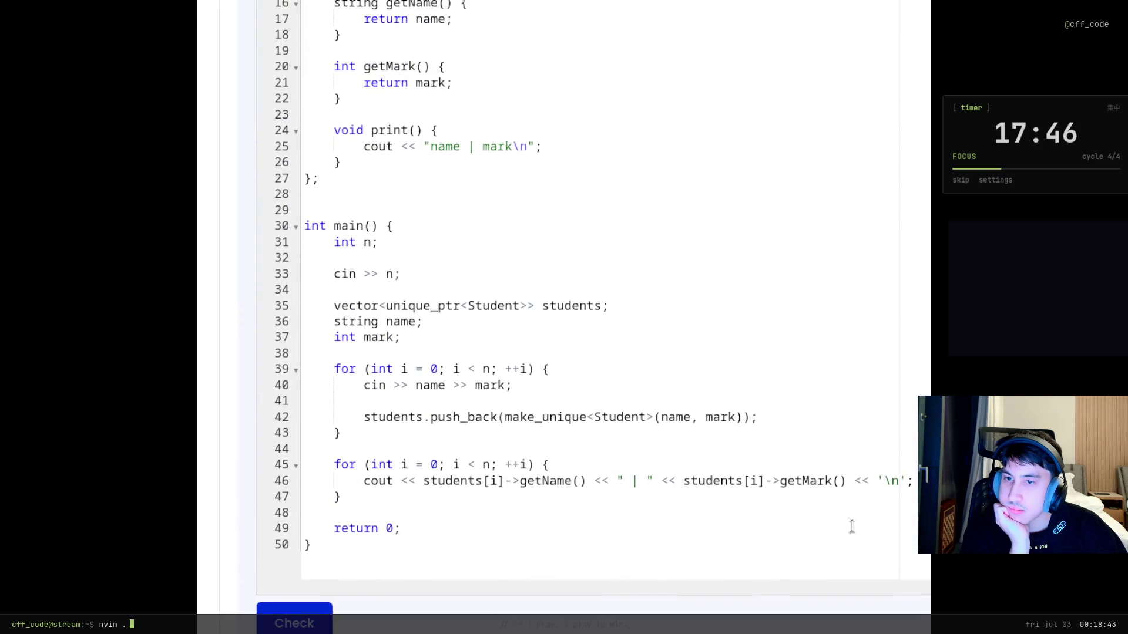
click(885, 480)
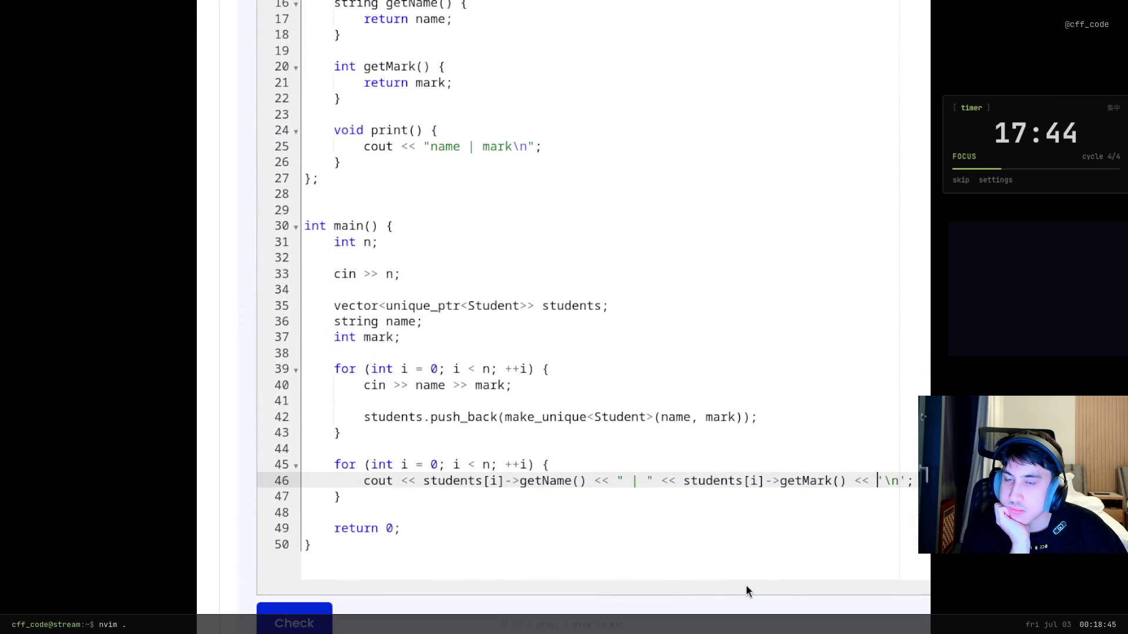
key(Return)
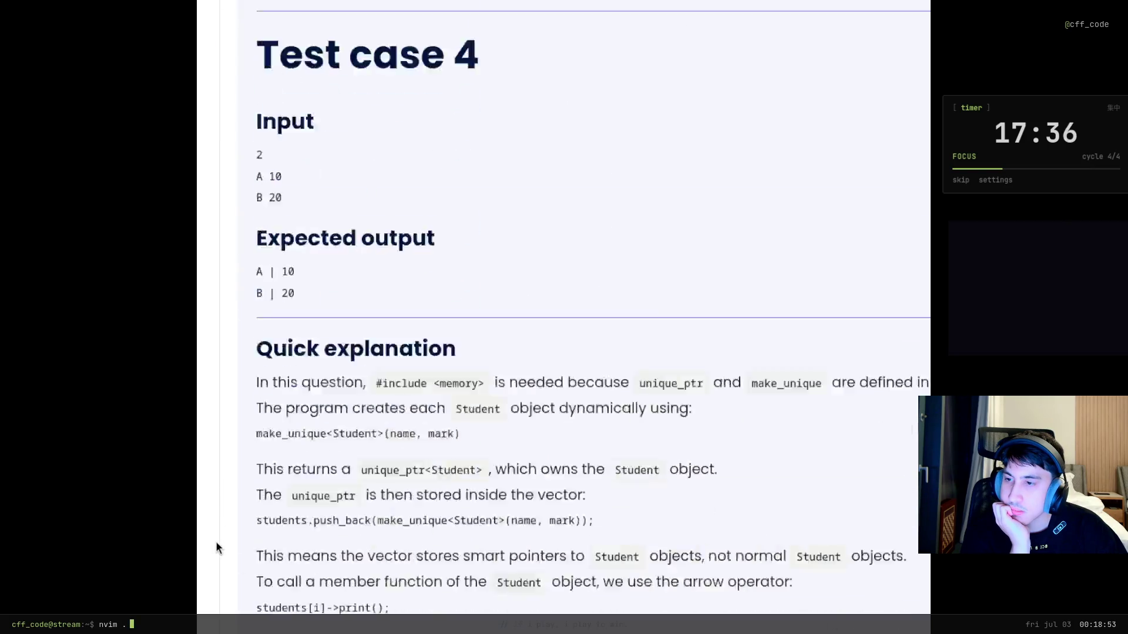
scroll(218, 546, down, 1)
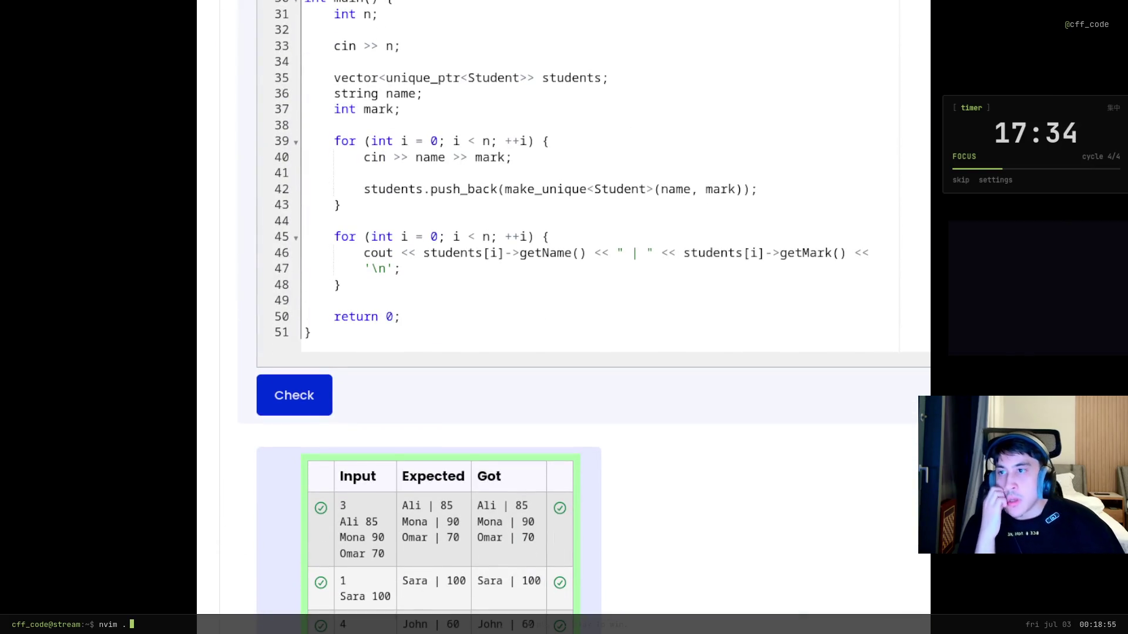
Indent the wrapped '\n' line 47 with a tab
scroll(325, 360, up, 3)
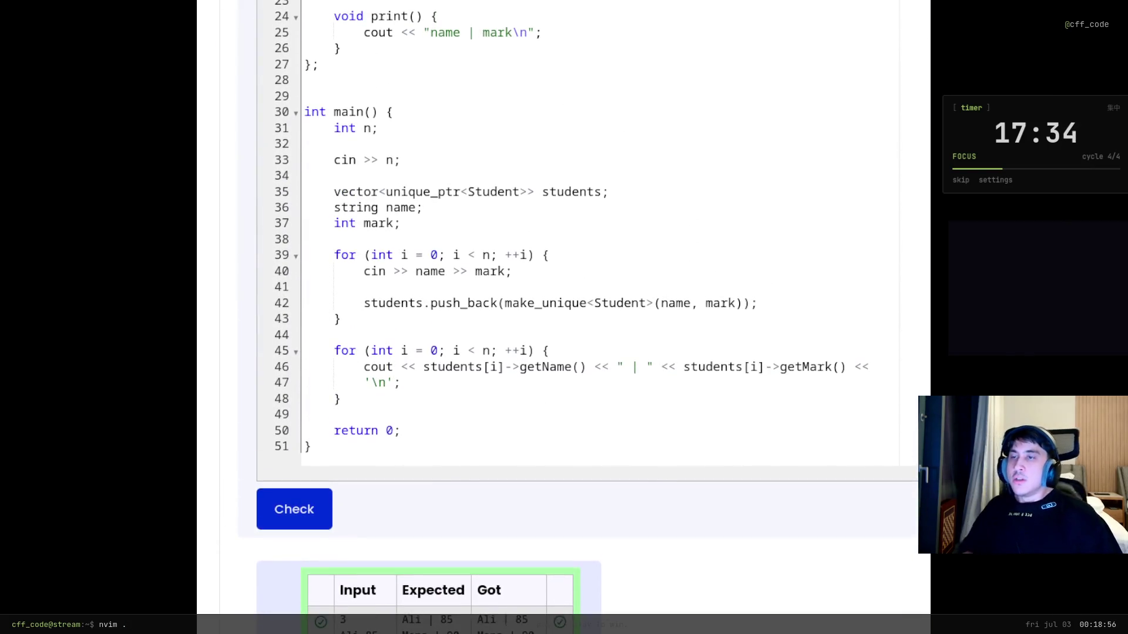
click(369, 383)
key(Tab)
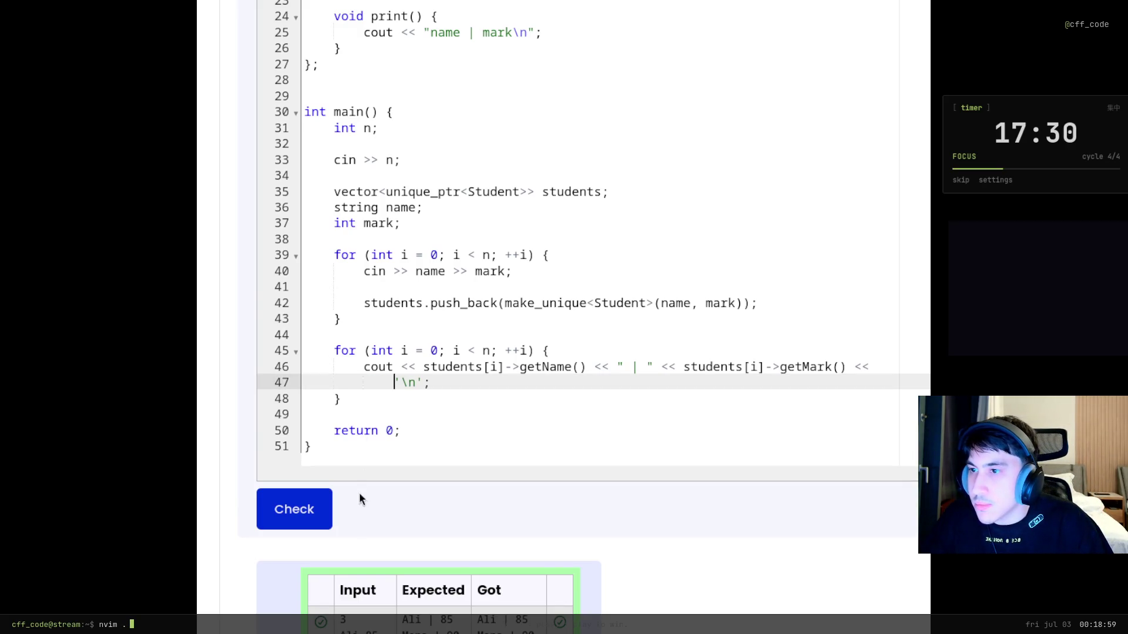
Re-run the check and confirm every test's got output matches the expected name | mark lines
click(330, 506)
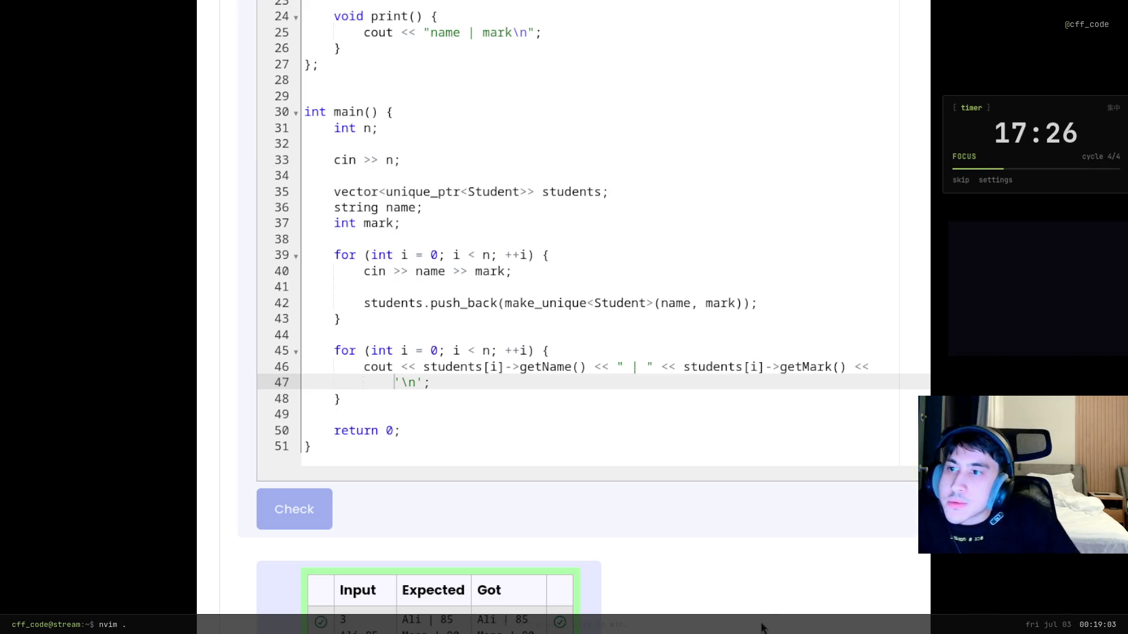
scroll(499, 343, down, 20)
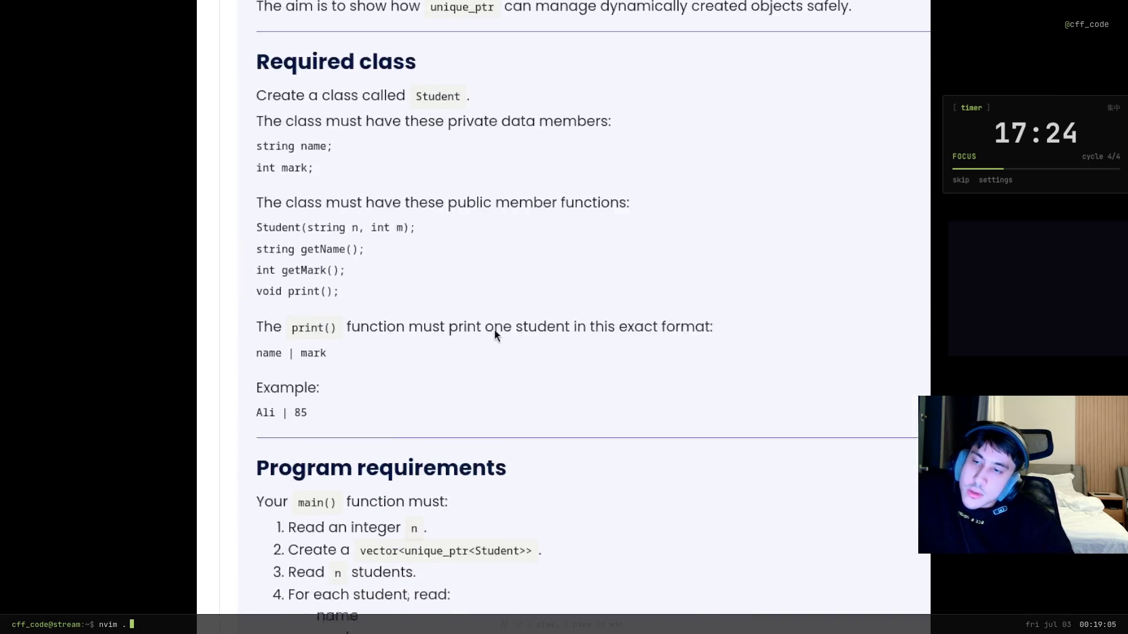
scroll(558, 244, down, 3)
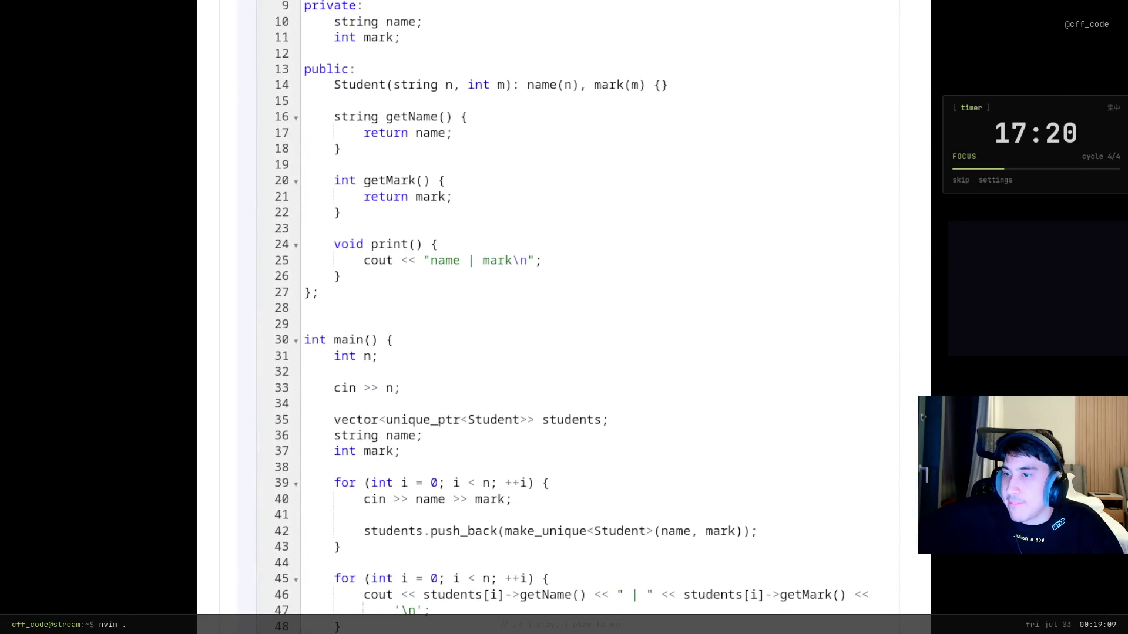
scroll(564, 318, down, 8)
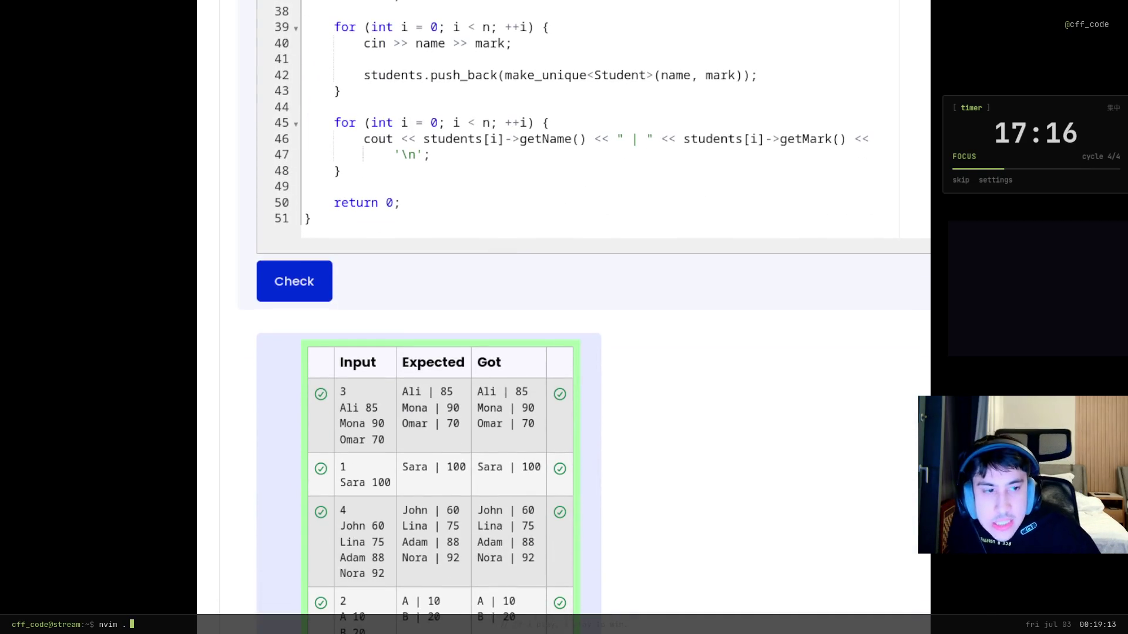
click(294, 281)
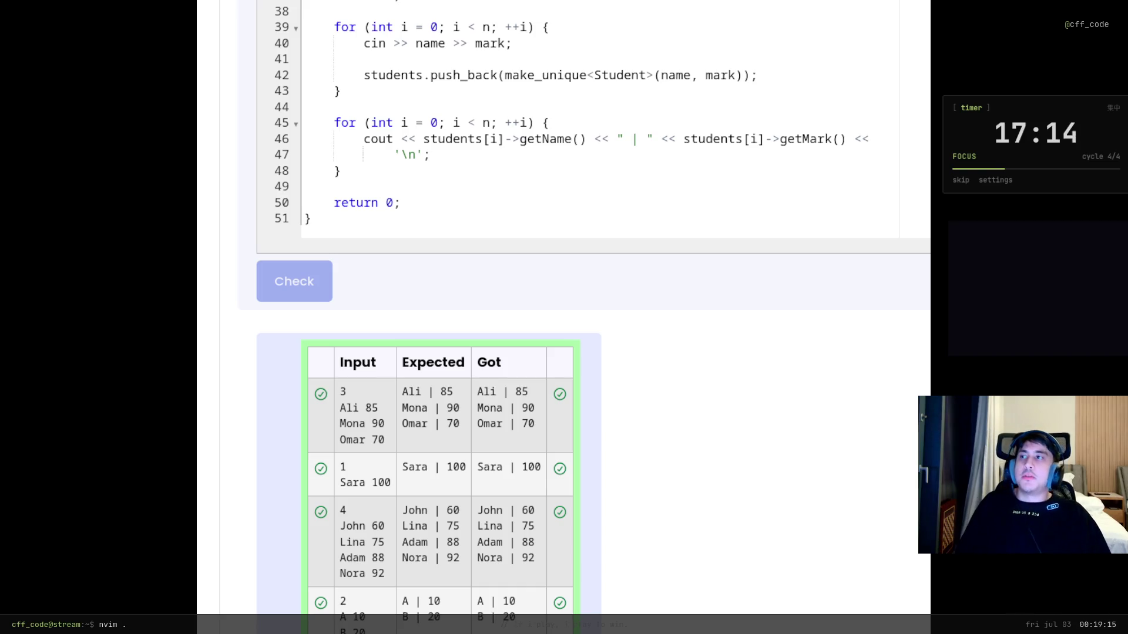
key(End)
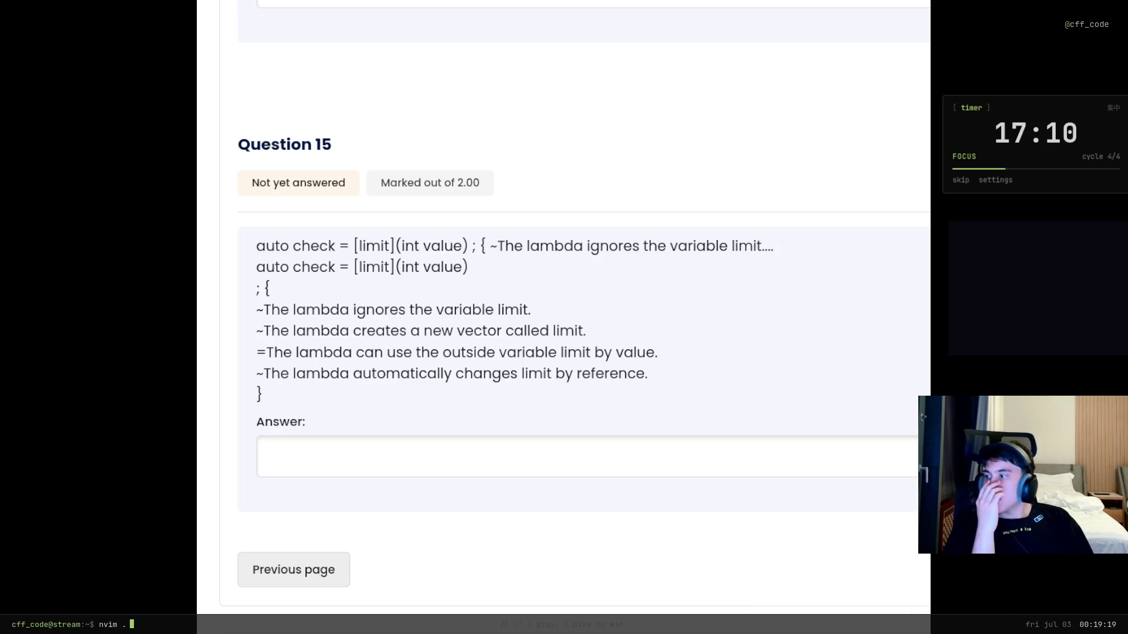
Read Question 15's lambda options, including the one about ignoring the limit, leaving the answer empty
click(488, 453)
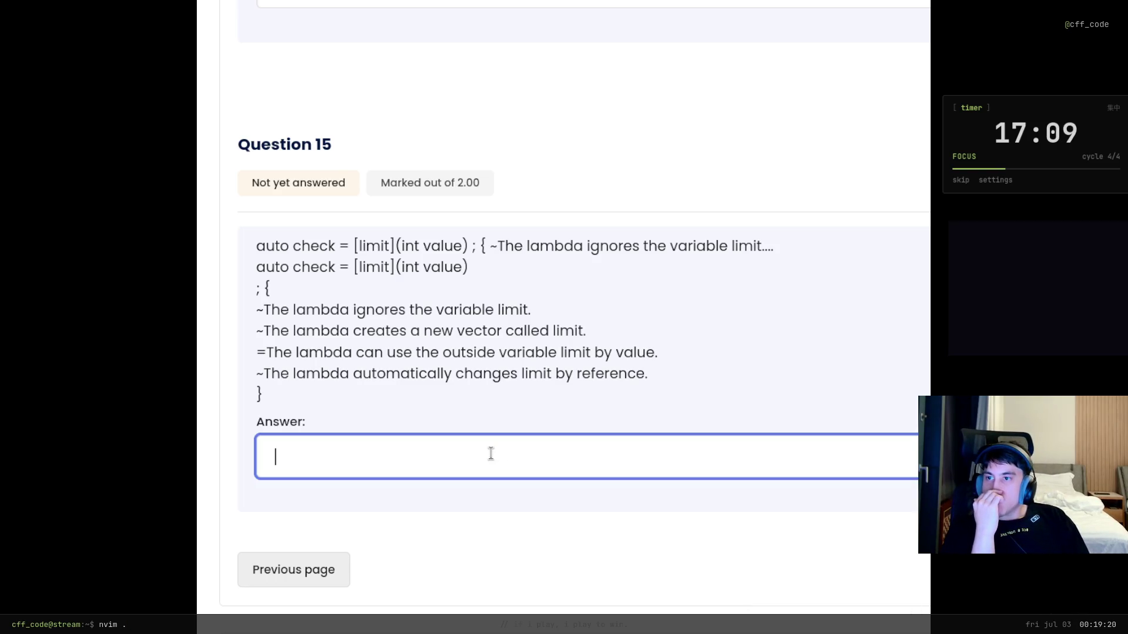
click(502, 245)
drag(502, 246, 803, 263)
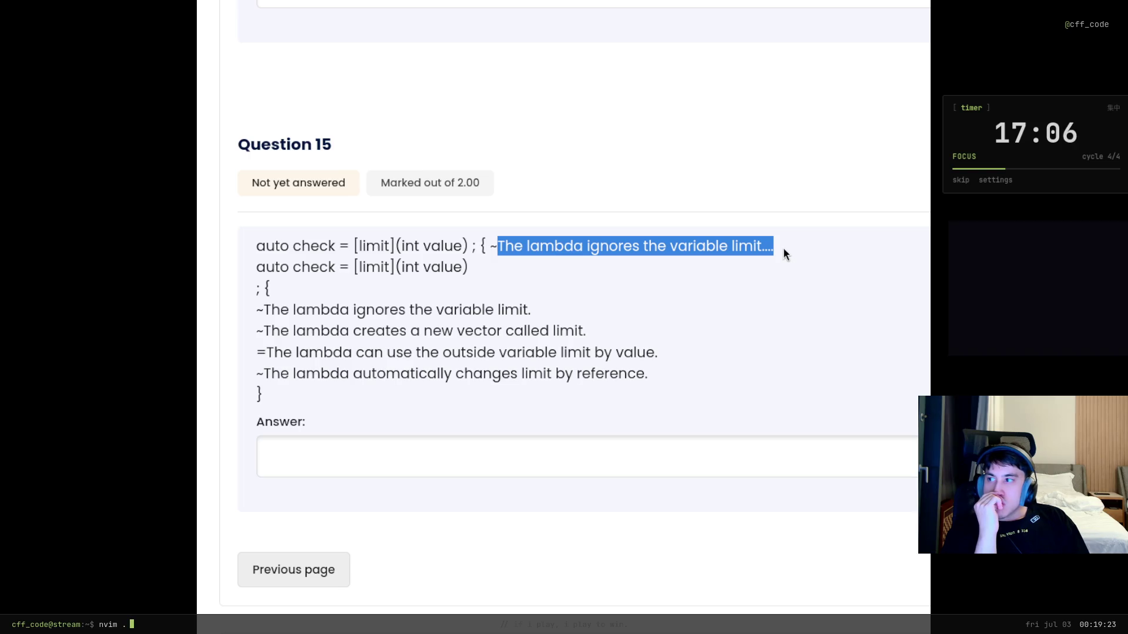
click(773, 326)
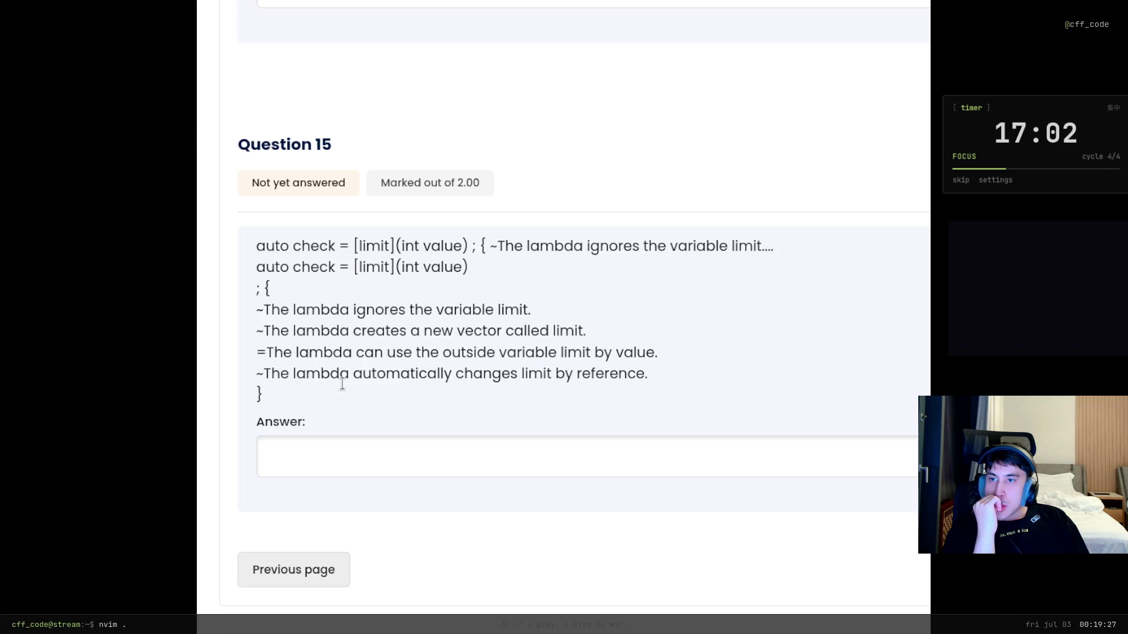
drag(264, 310, 534, 311)
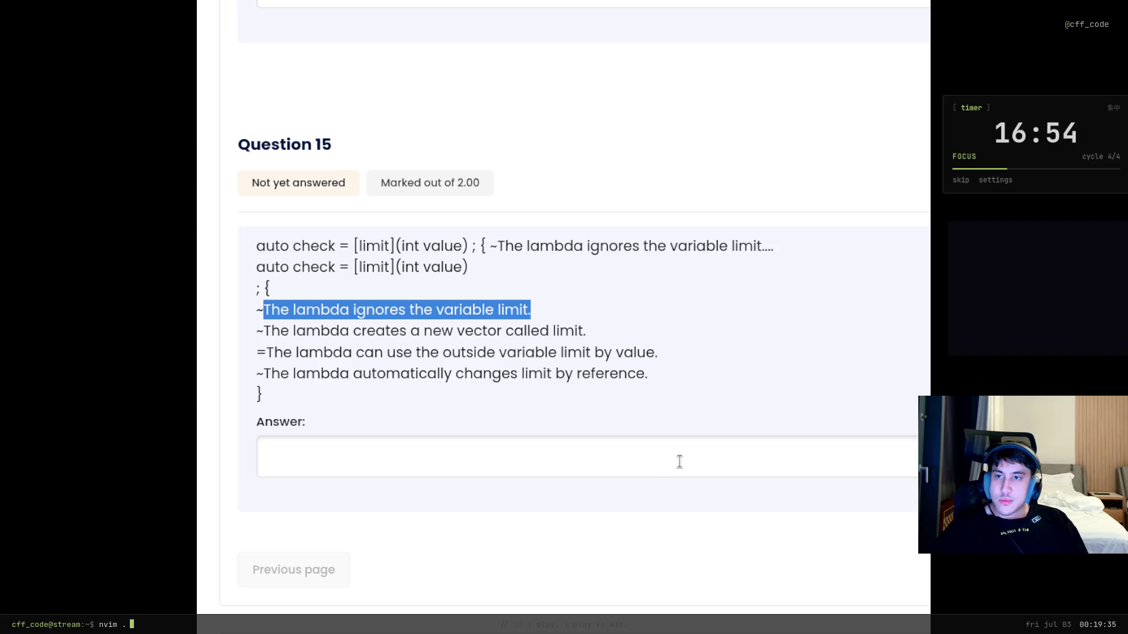
scroll(509, 376, down, 10)
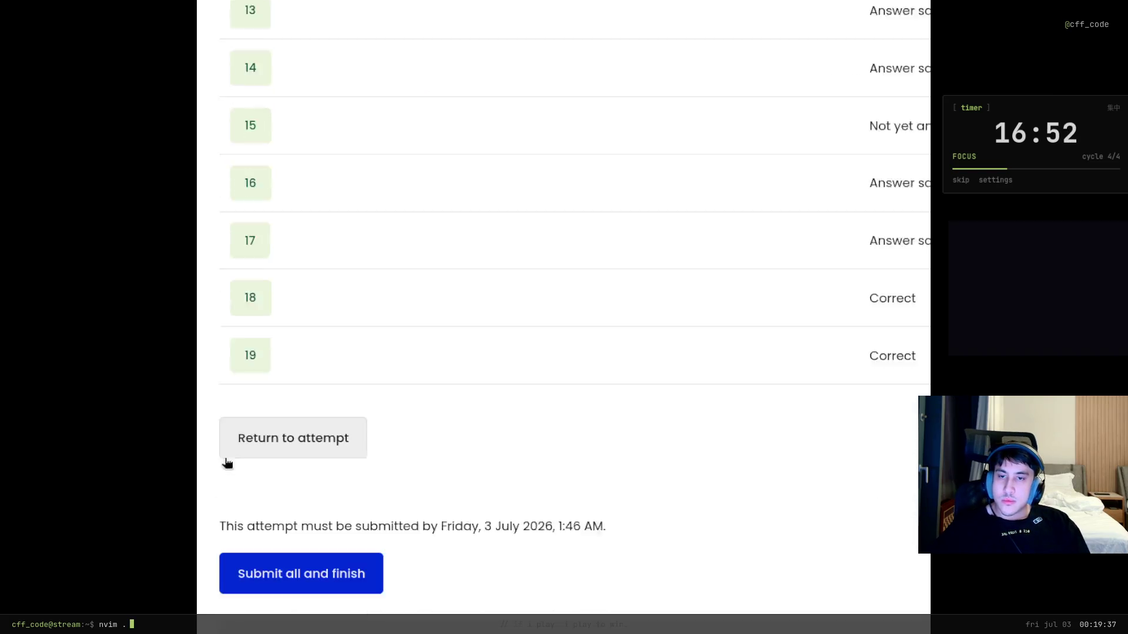
Submit all and finish the Mock Final Exam attempt
key(Tab)
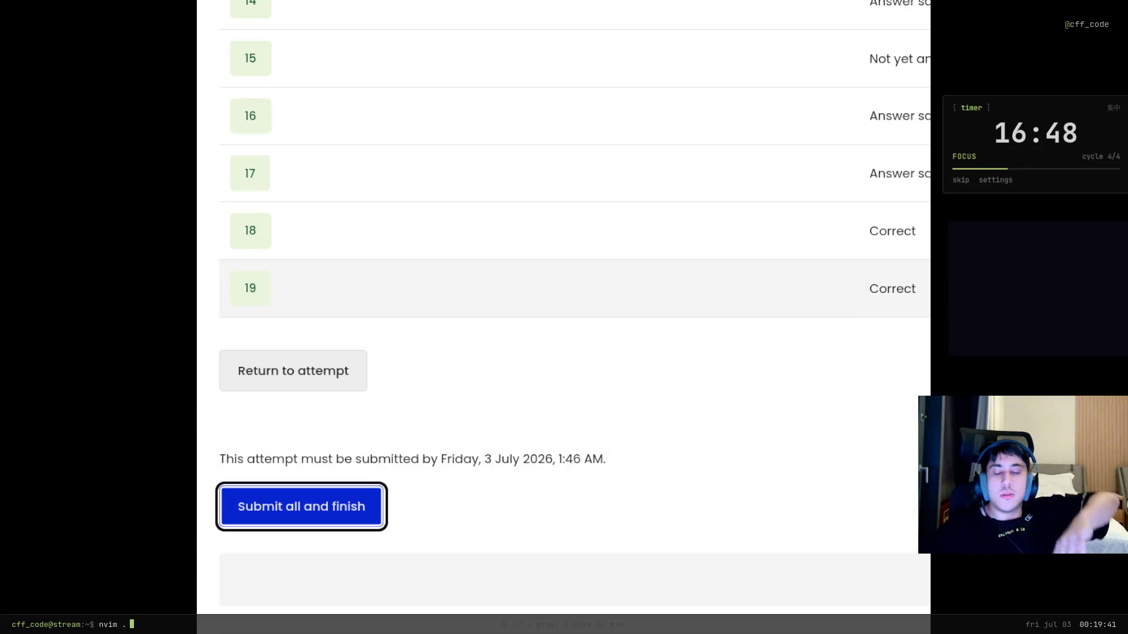
key(Return)
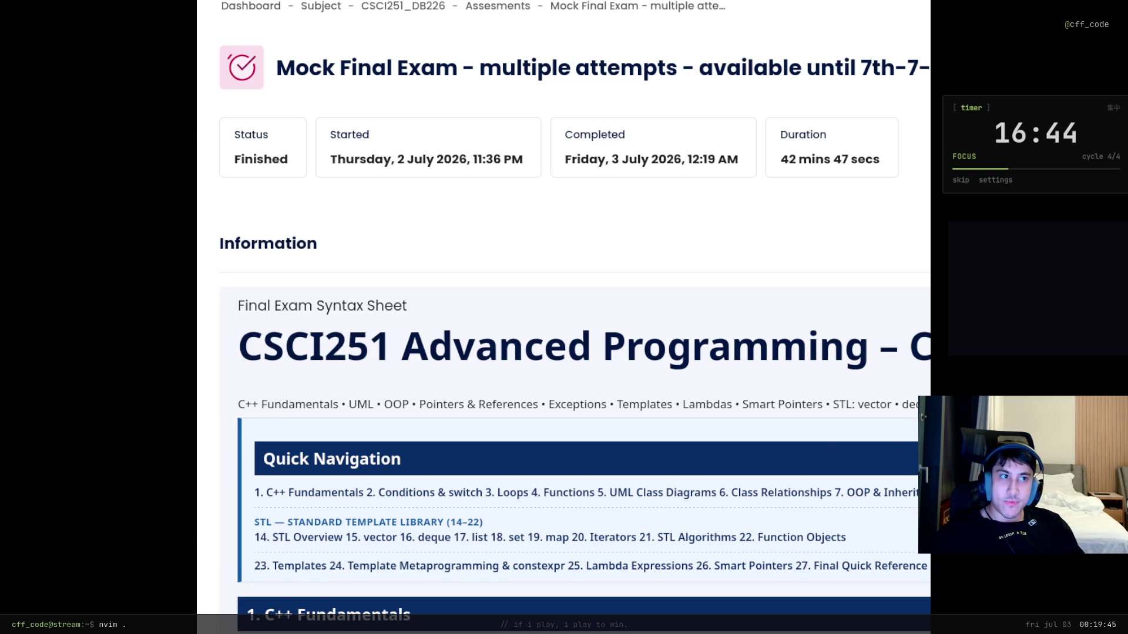
scroll(563, 318, down, 15)
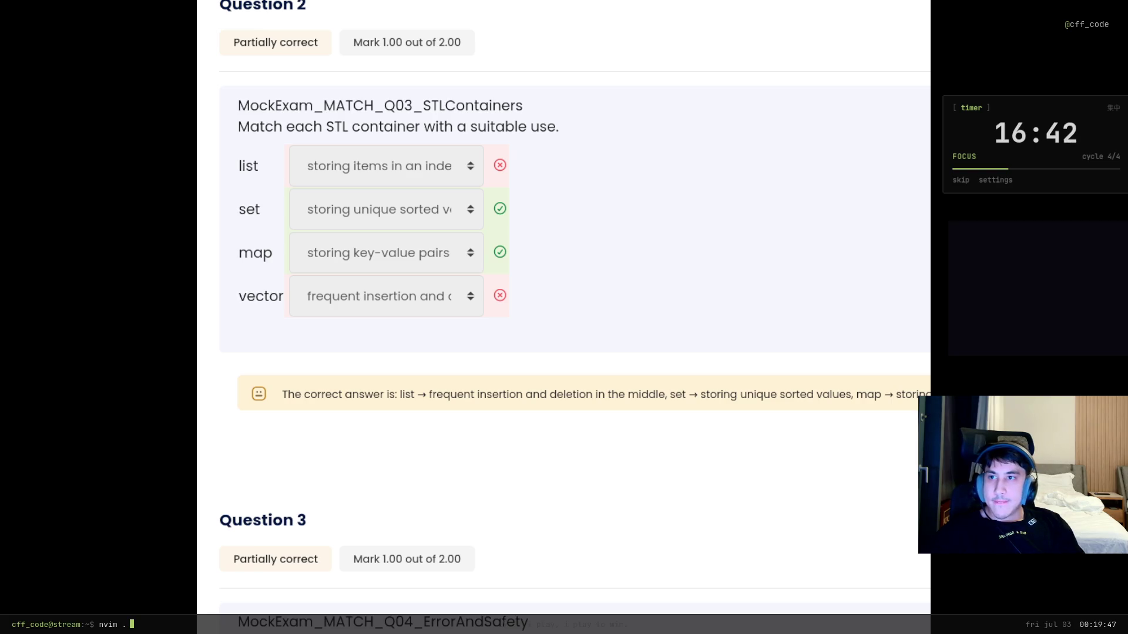
scroll(908, 586, up, 2)
scroll(908, 586, down, 4)
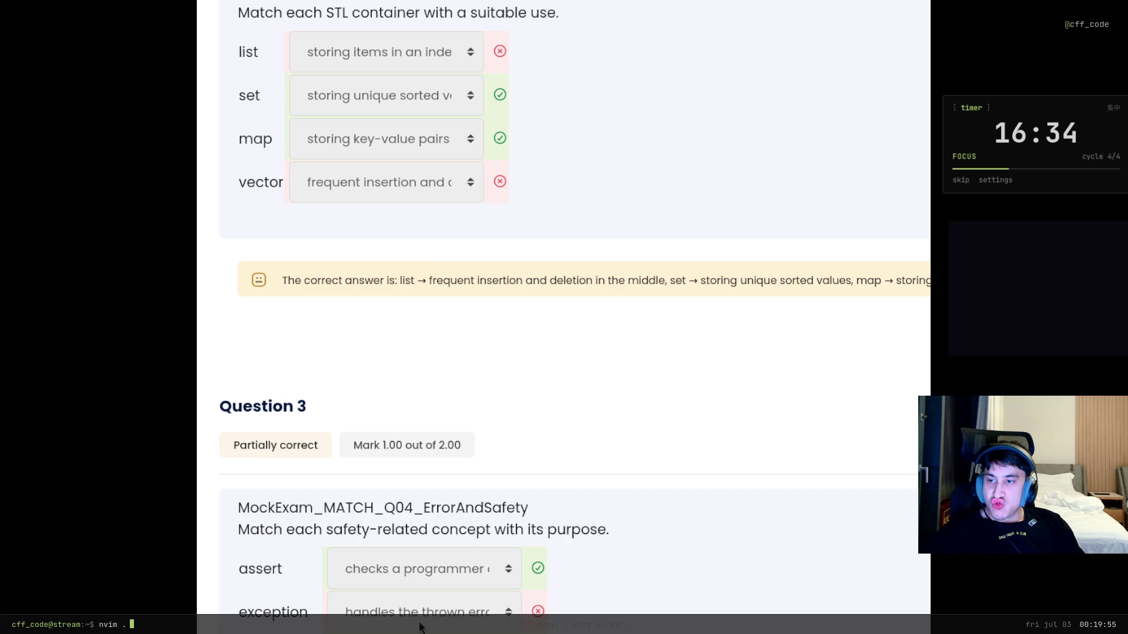
scroll(564, 317, down, 15)
scroll(564, 317, up, 10)
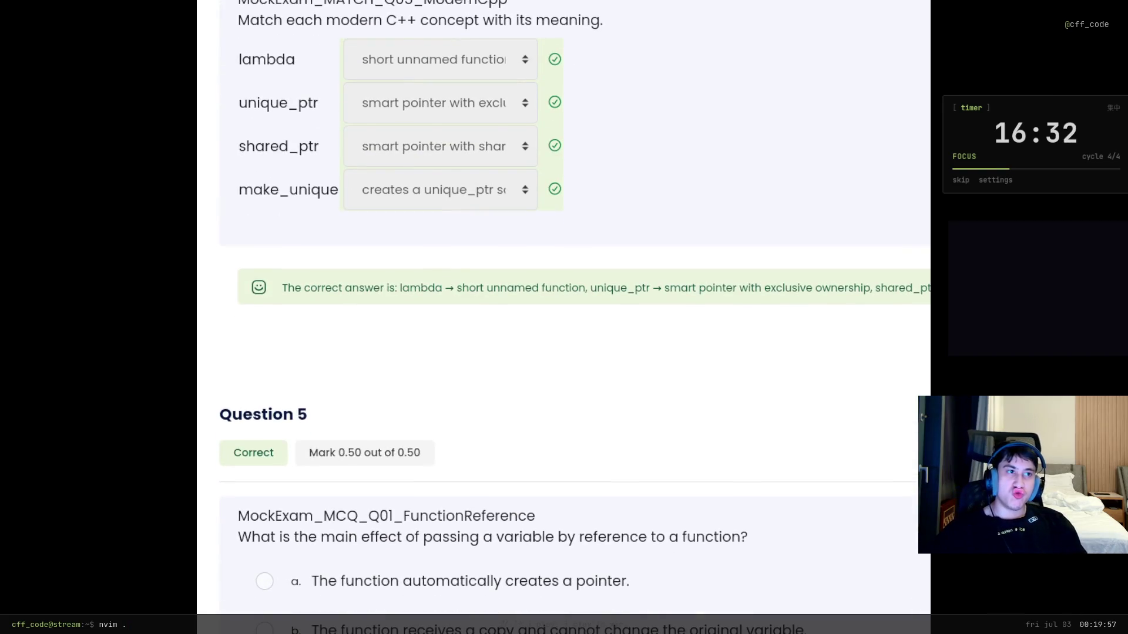
scroll(744, 468, down, 5)
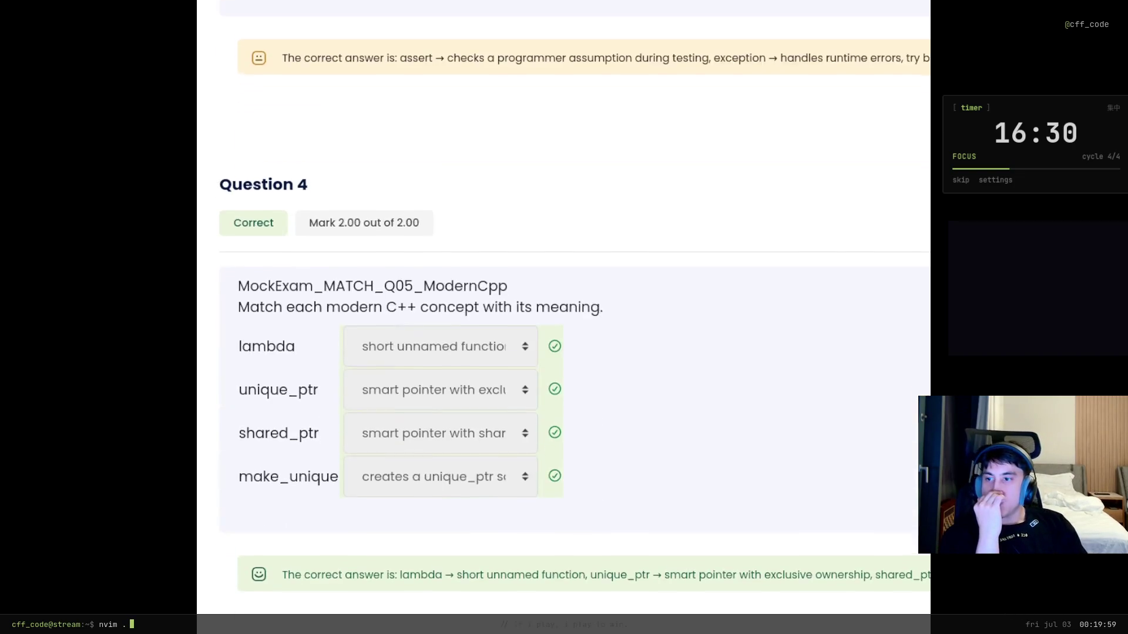
scroll(708, 468, up, 5)
scroll(707, 467, down, 20)
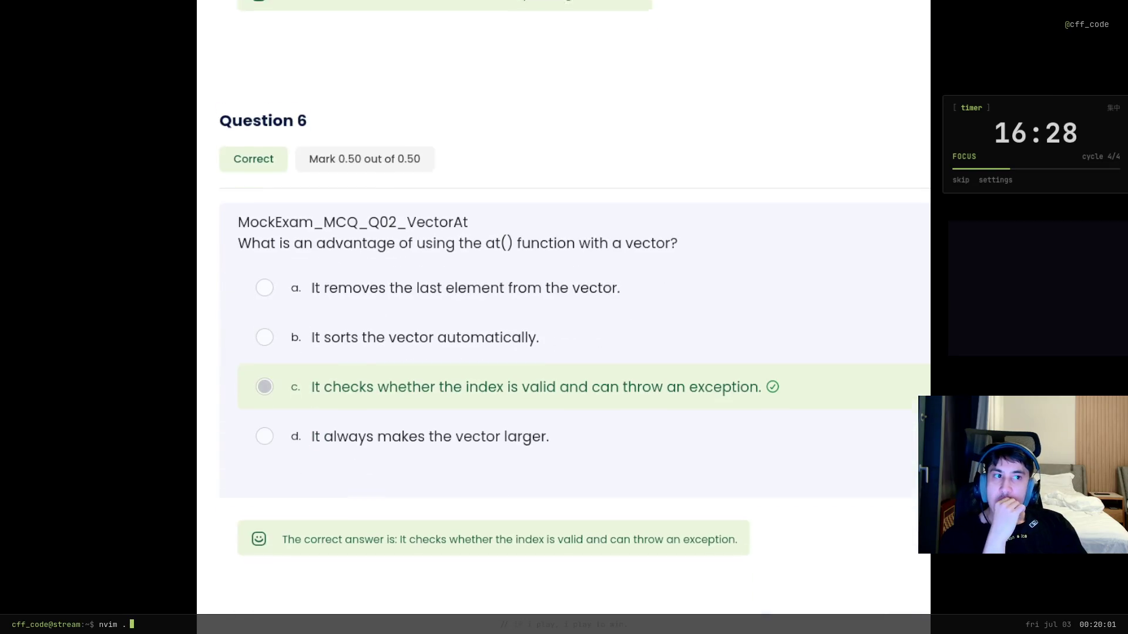
scroll(862, 464, down, 5)
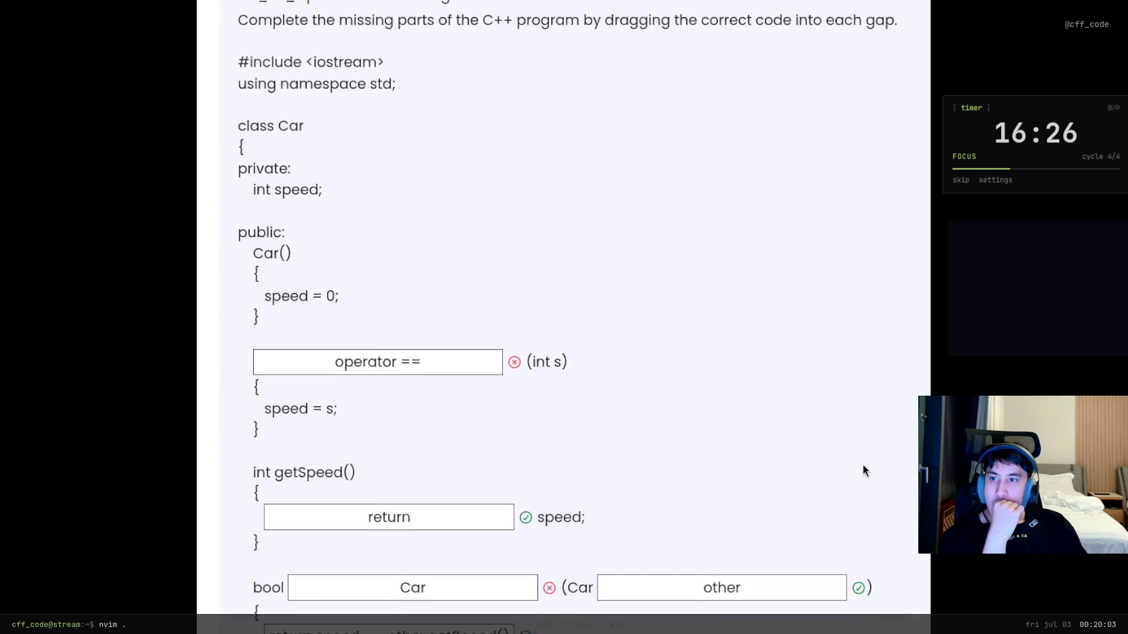
scroll(846, 463, down, 10)
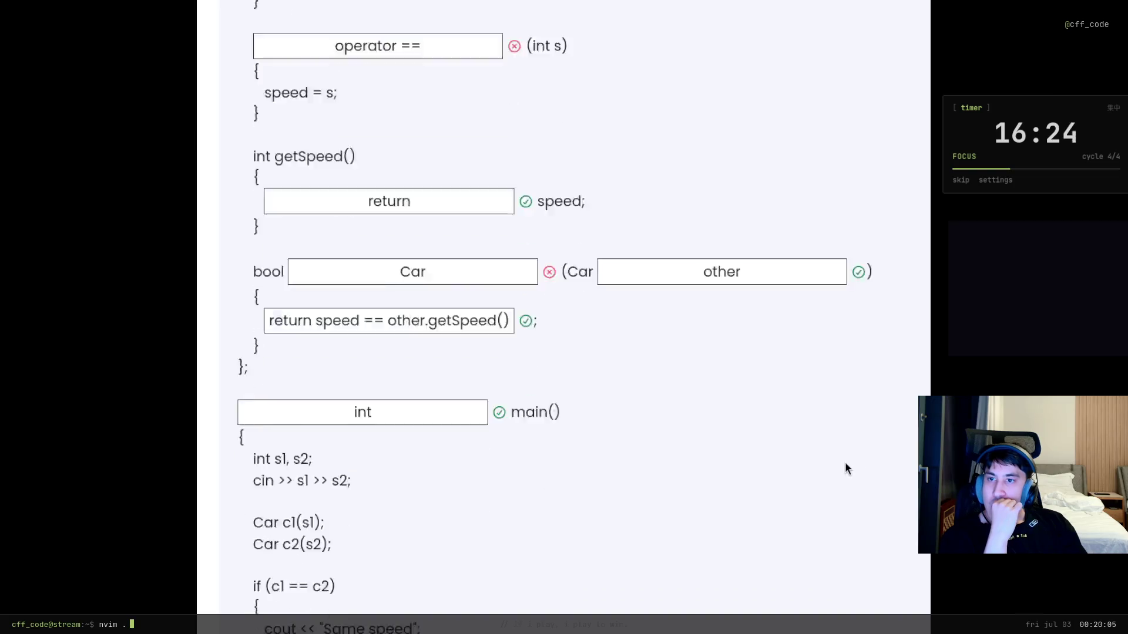
scroll(815, 463, up, 5)
scroll(816, 468, up, 7)
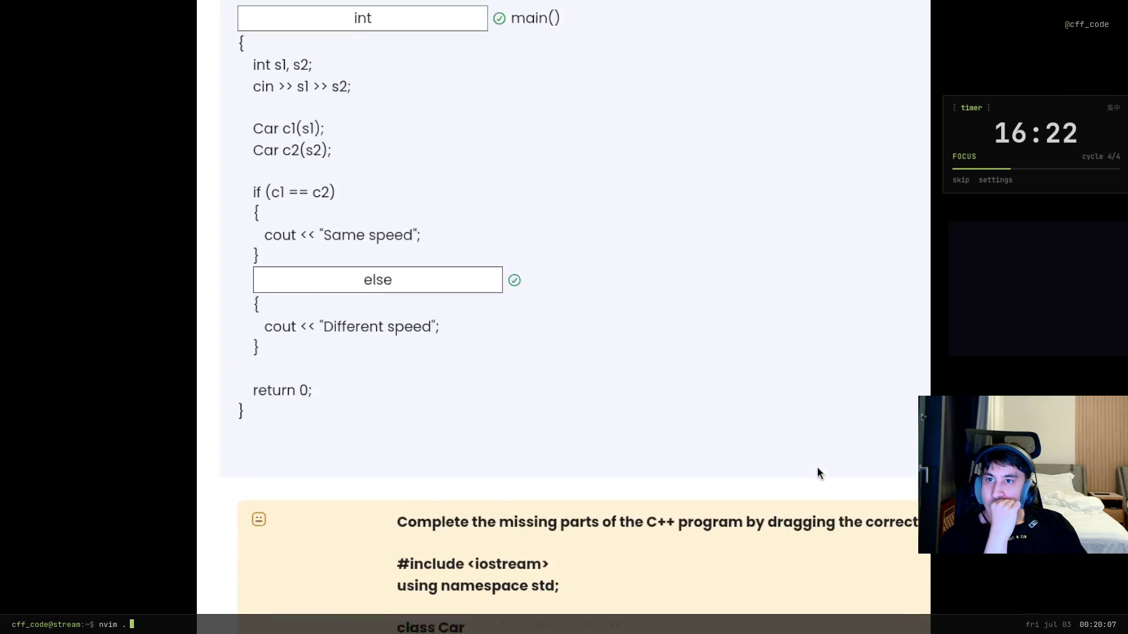
scroll(671, 567, down, 7)
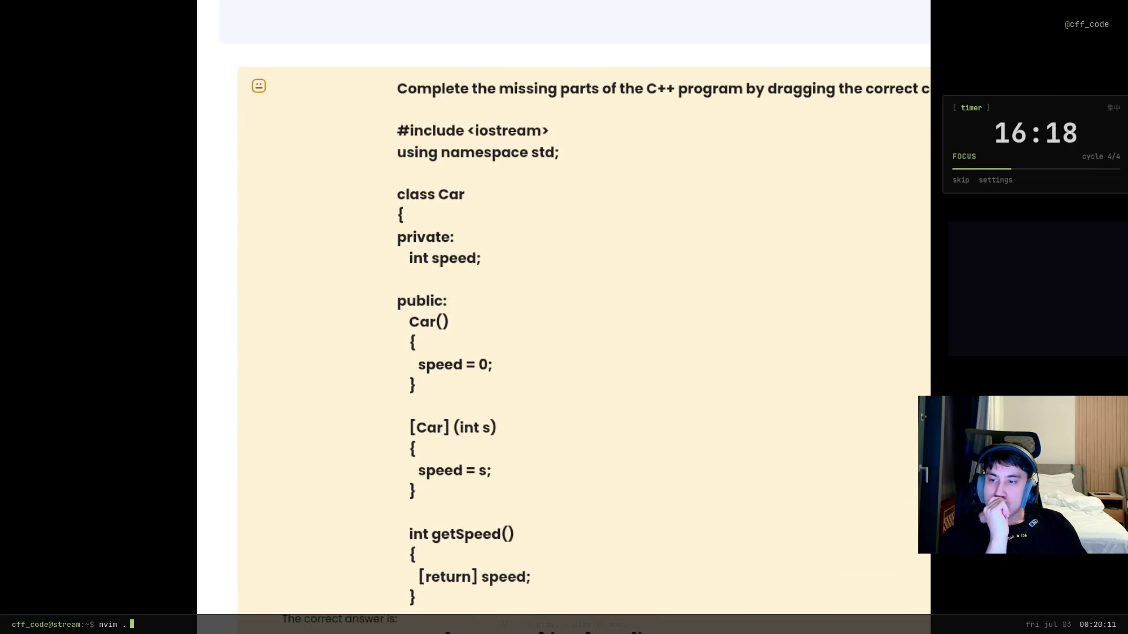
drag(443, 631, 517, 632)
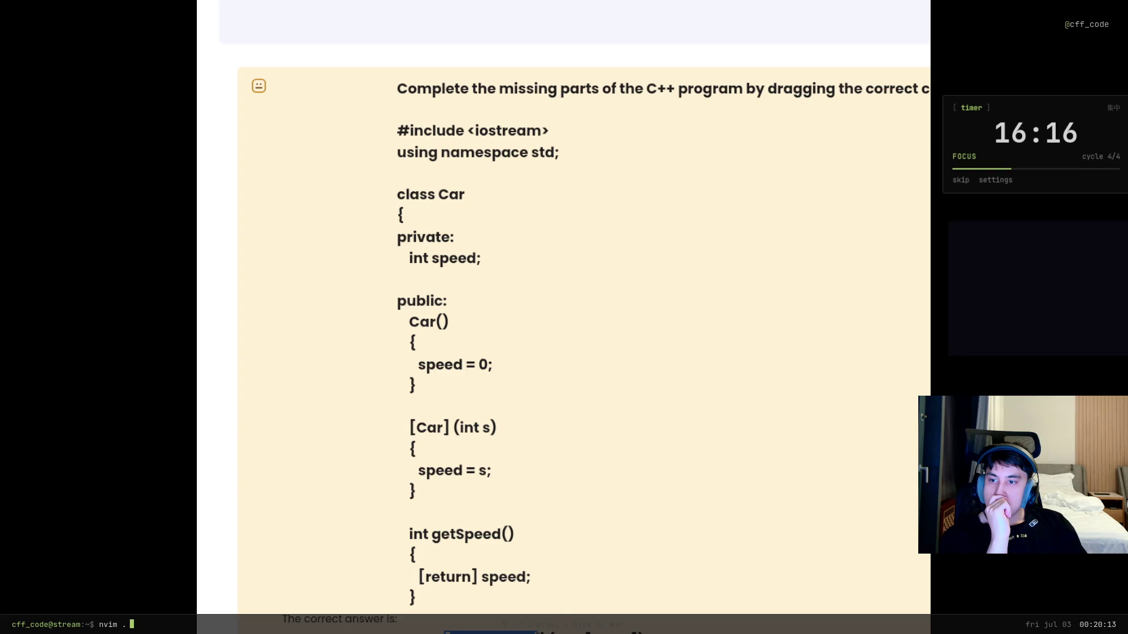
scroll(562, 621, up, 2)
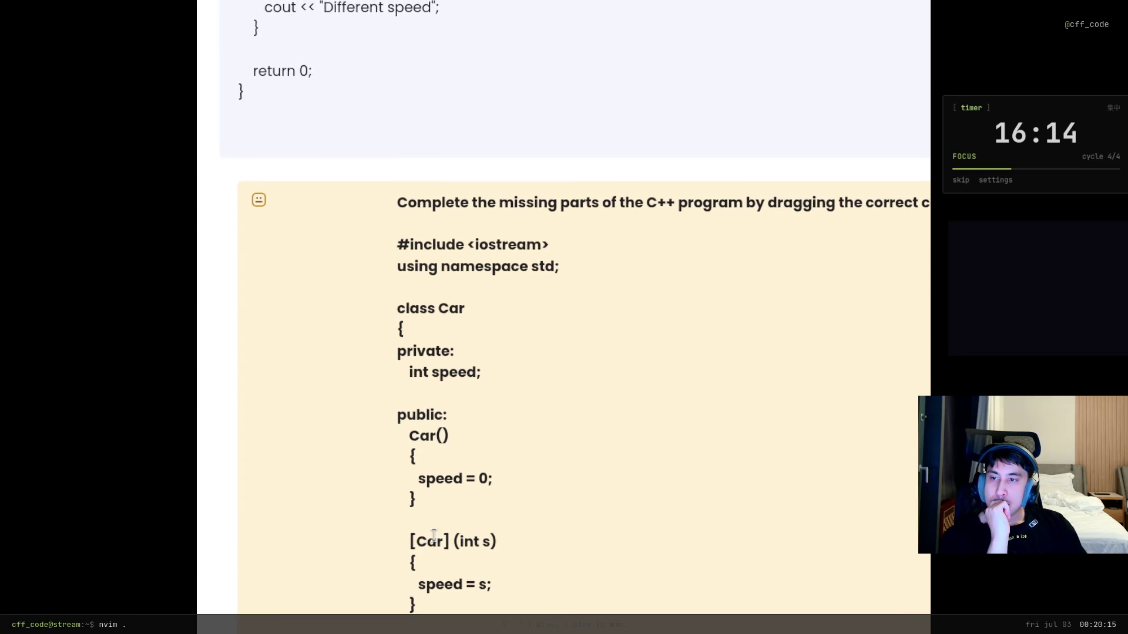
drag(497, 542, 411, 542)
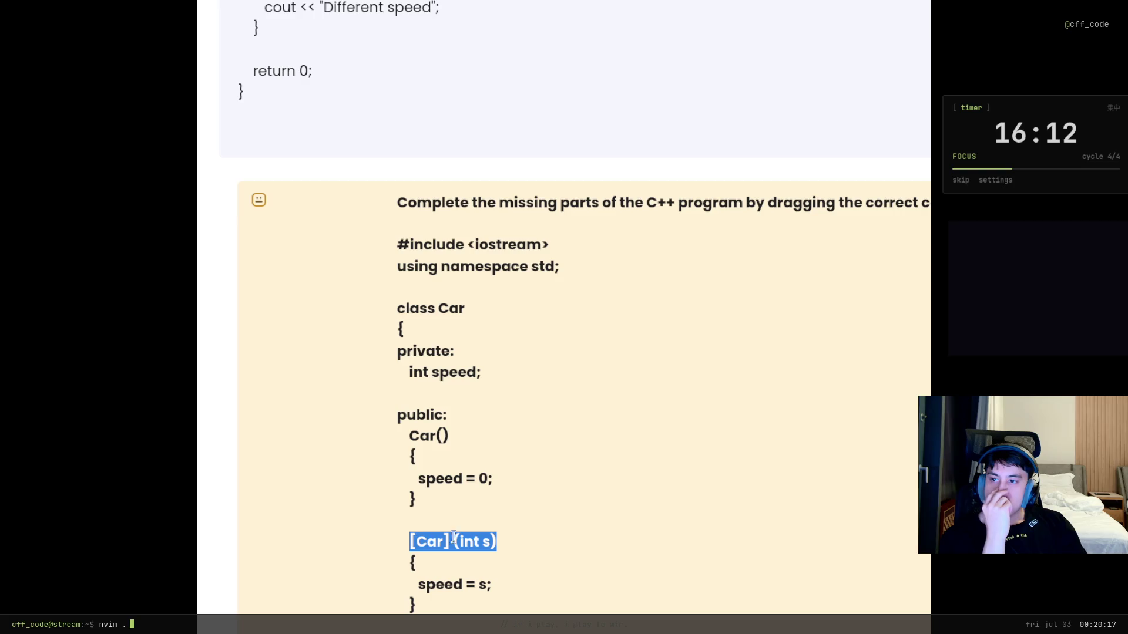
click(511, 538)
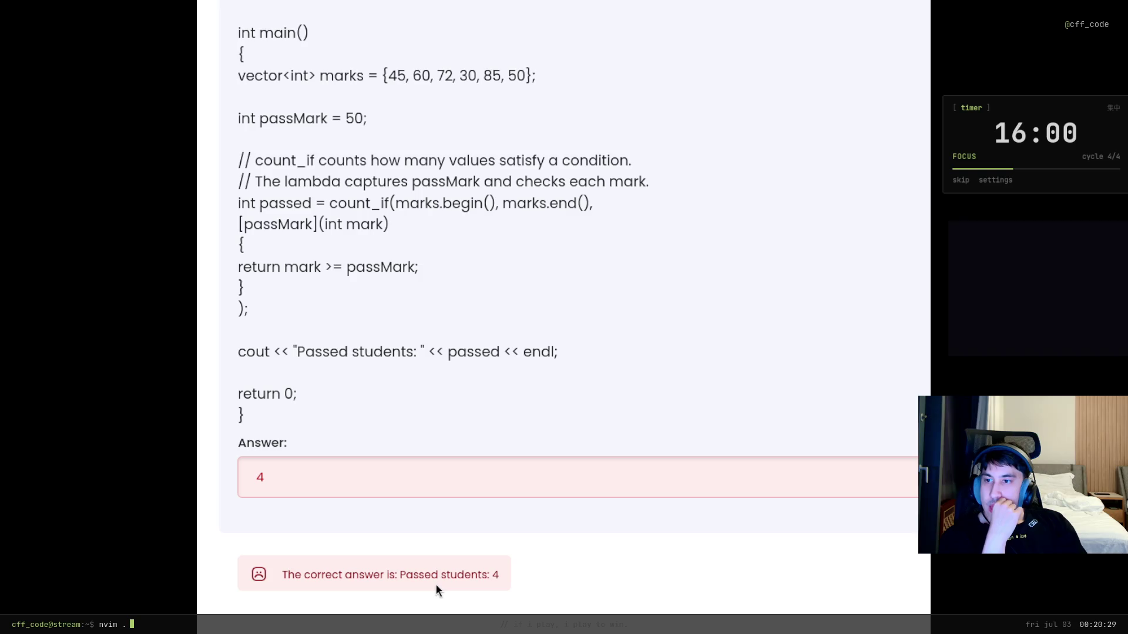
drag(404, 574, 529, 575)
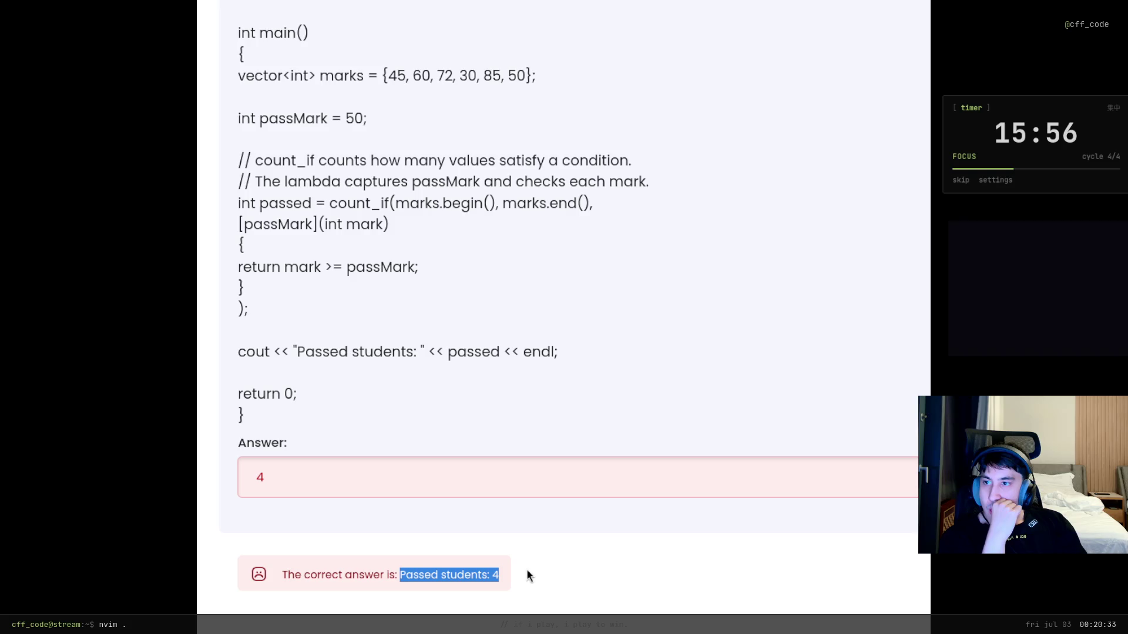
scroll(527, 575, up, 4)
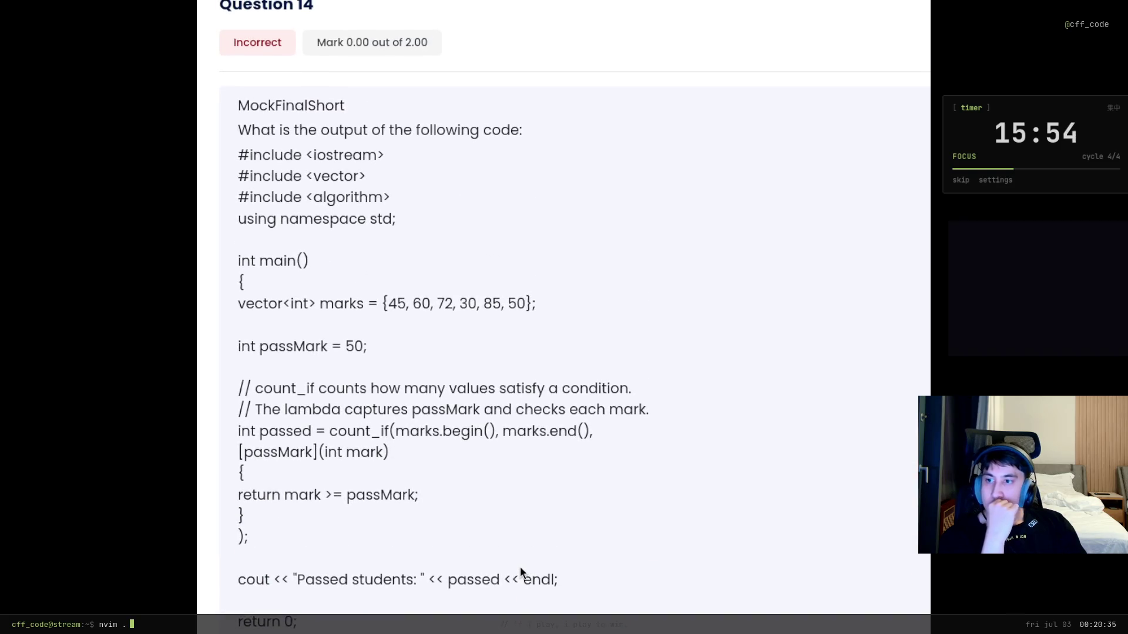
scroll(520, 568, down, 15)
scroll(517, 568, up, 4)
click(468, 549)
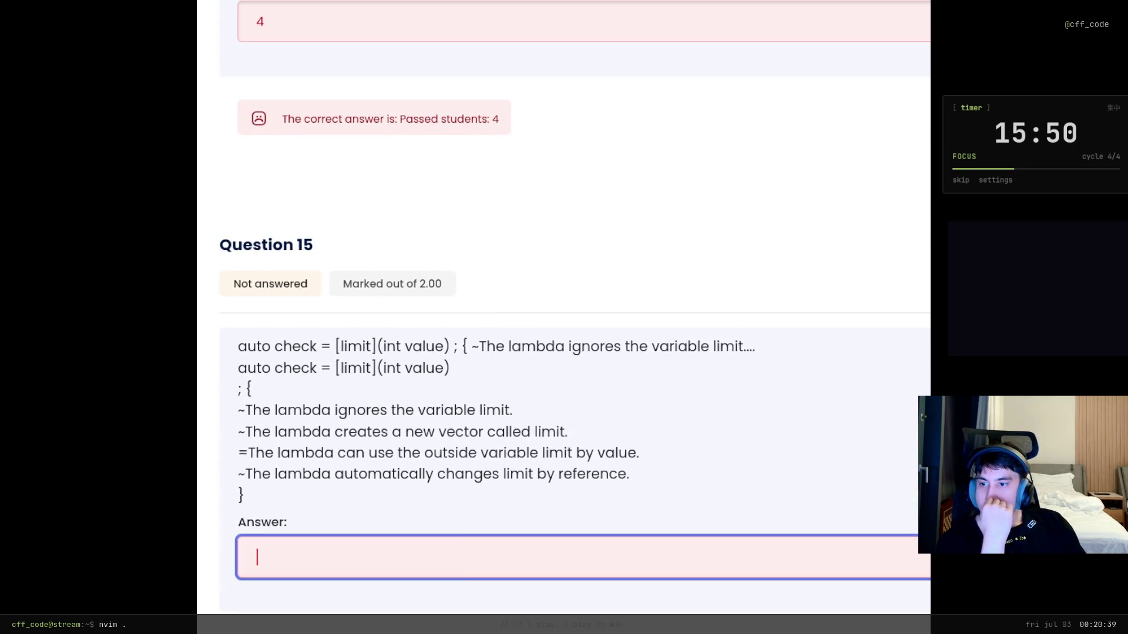
key(Tab)
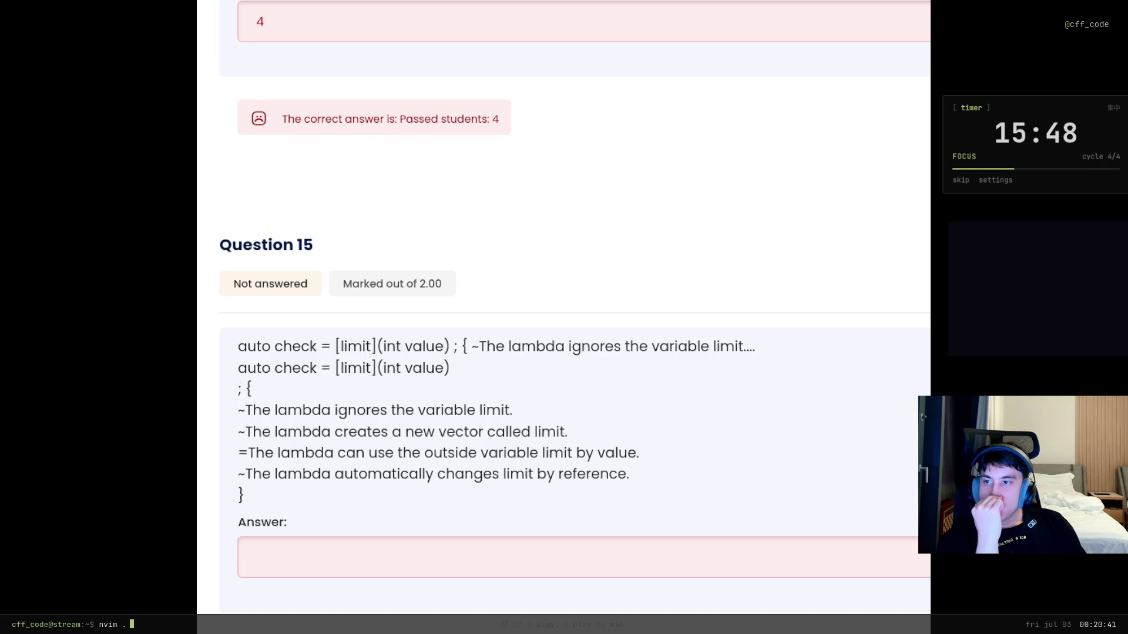
scroll(563, 317, down, 8)
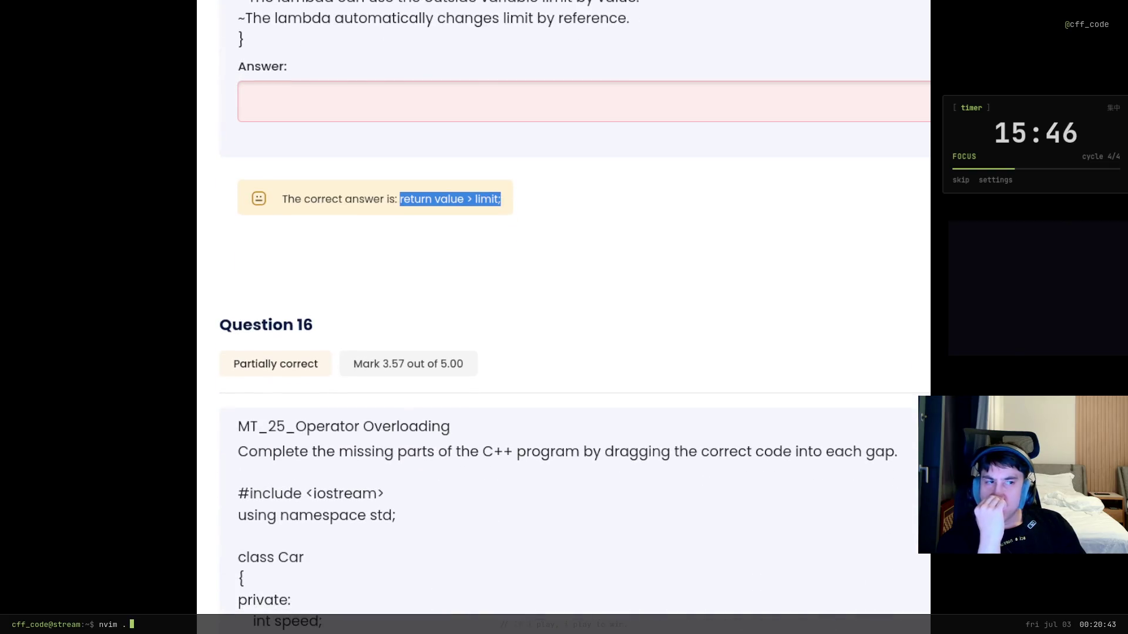
scroll(564, 318, up, 10)
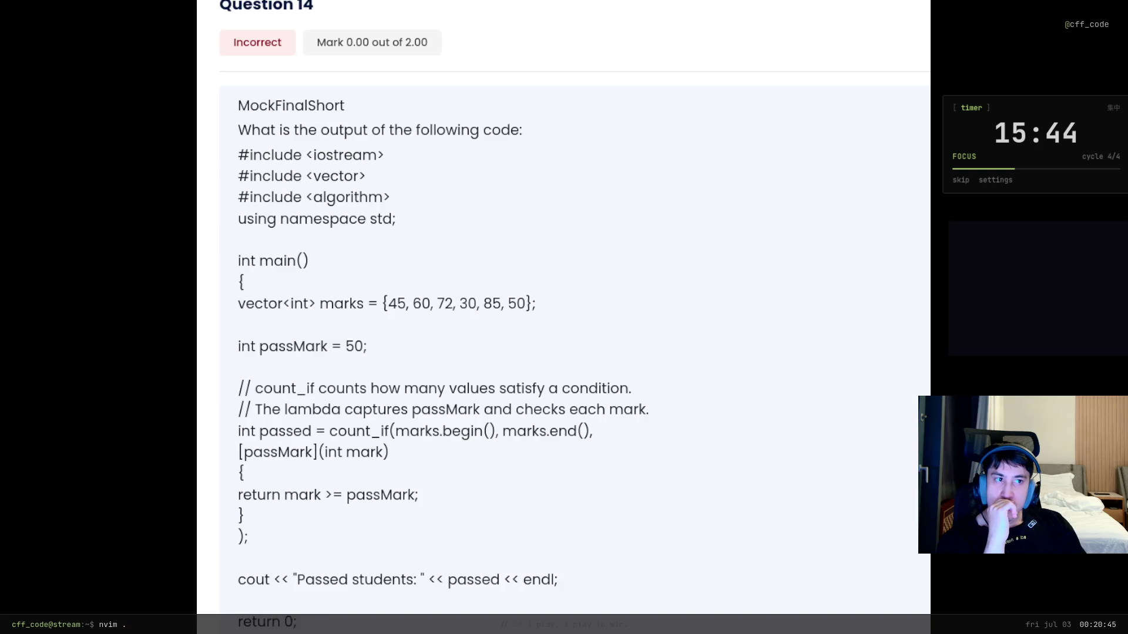
scroll(564, 317, down, 10)
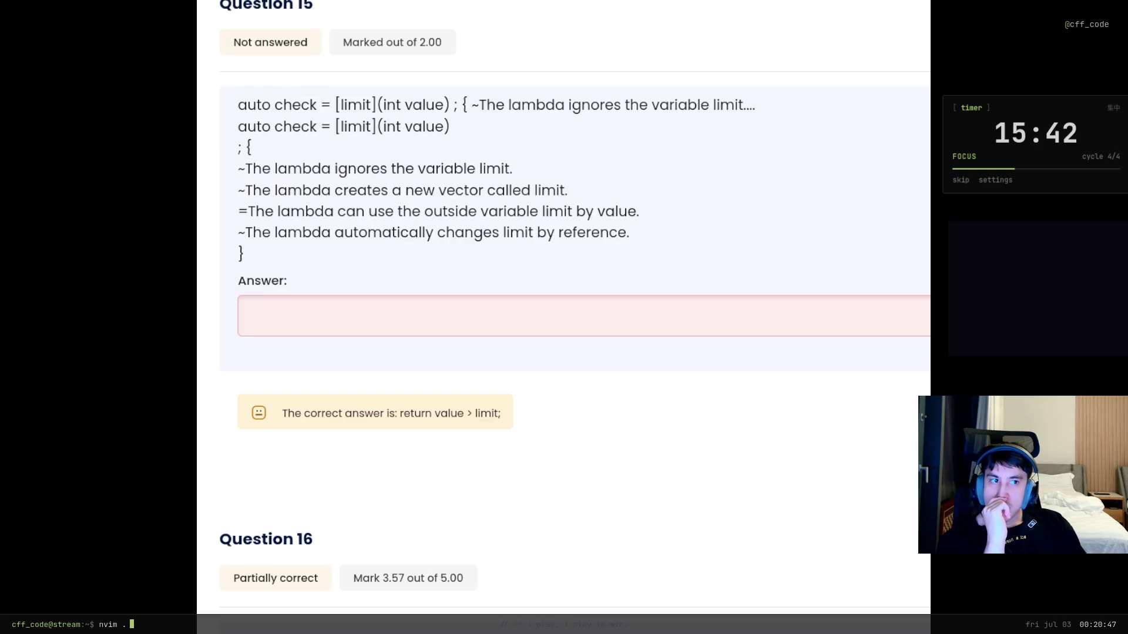
scroll(563, 317, down, 9)
scroll(598, 497, down, 15)
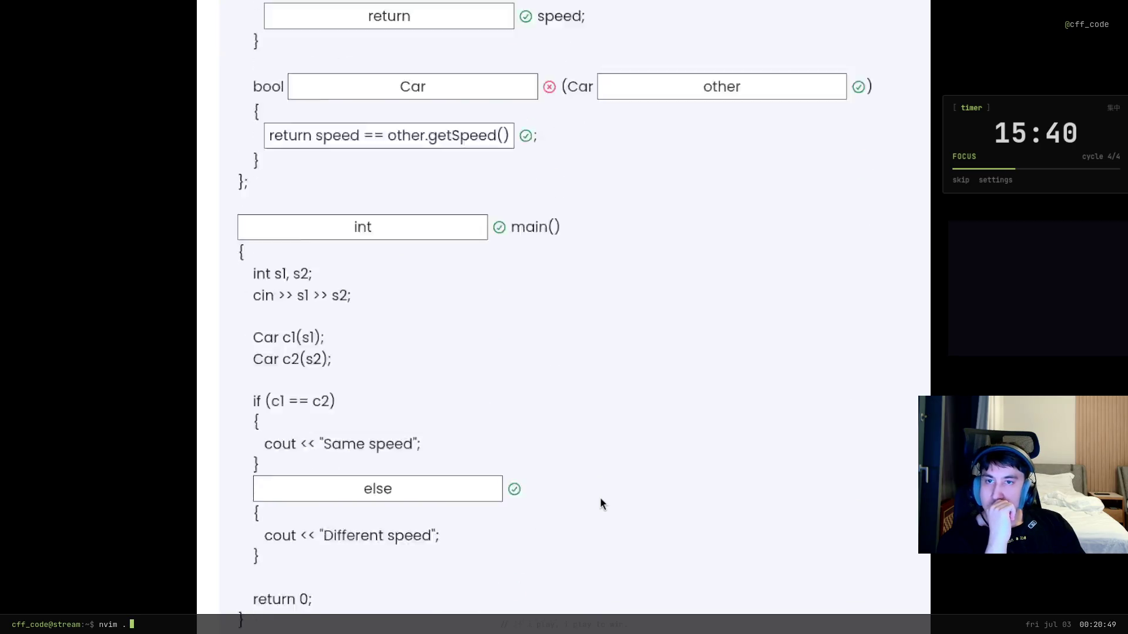
scroll(624, 501, down, 2)
scroll(810, 473, up, 14)
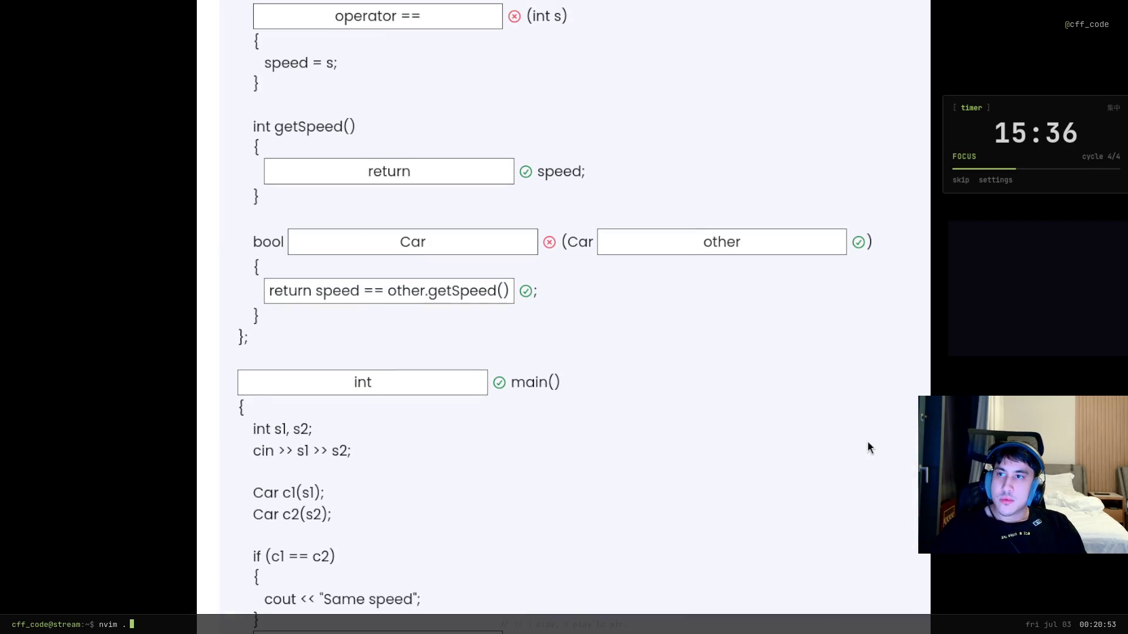
key(ctrl+a)
scroll(867, 448, up, 10)
scroll(575, 317, up, 20)
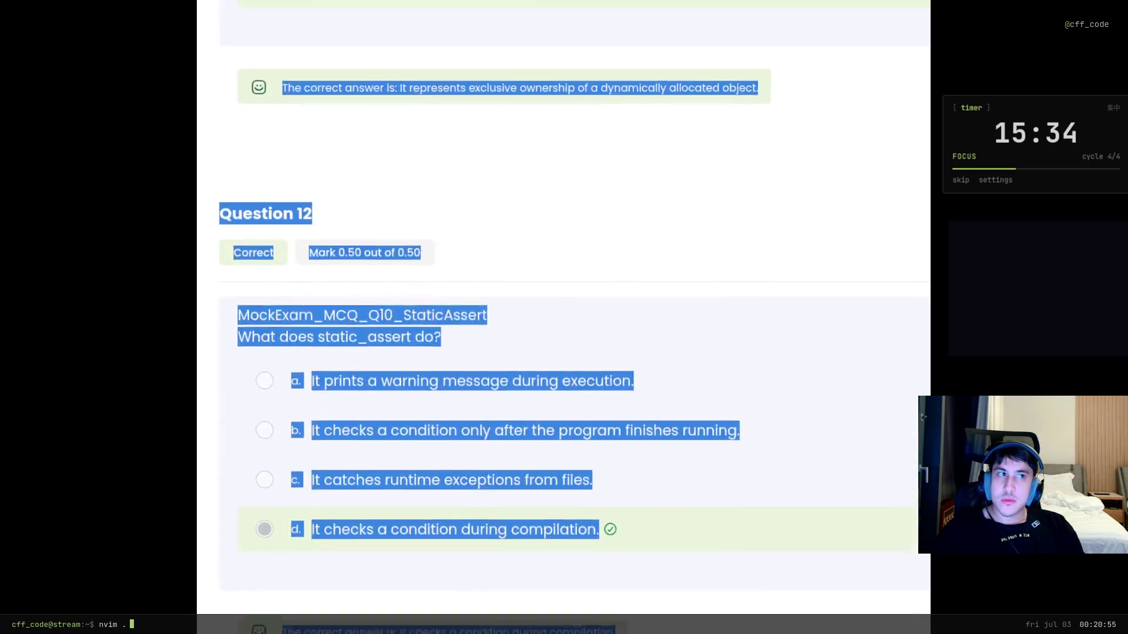
scroll(575, 317, up, 15)
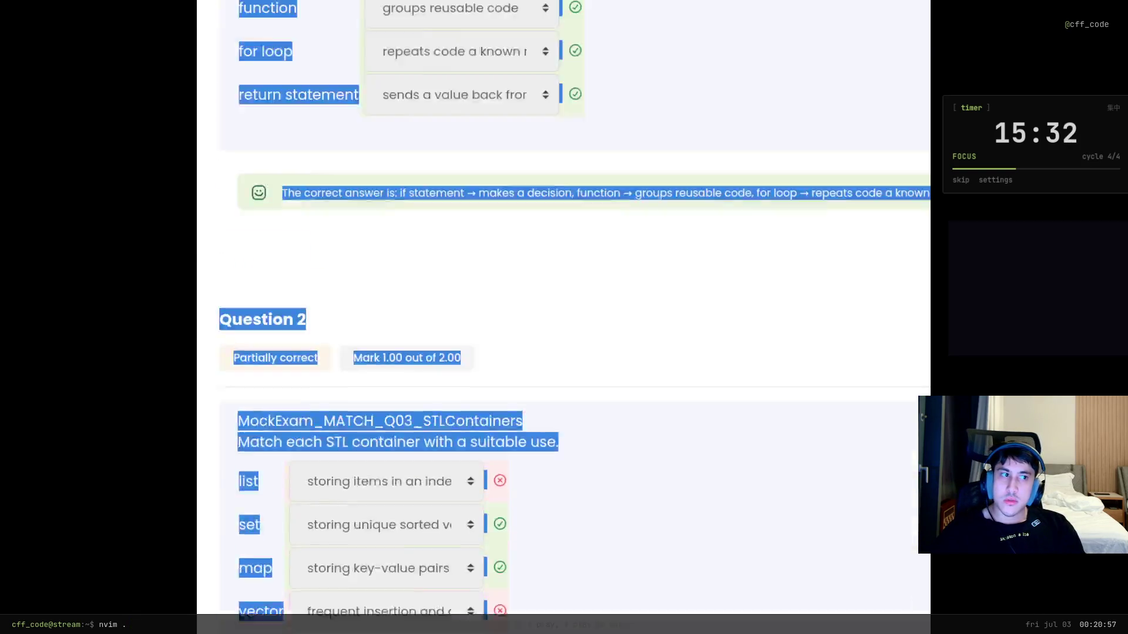
key(Home)
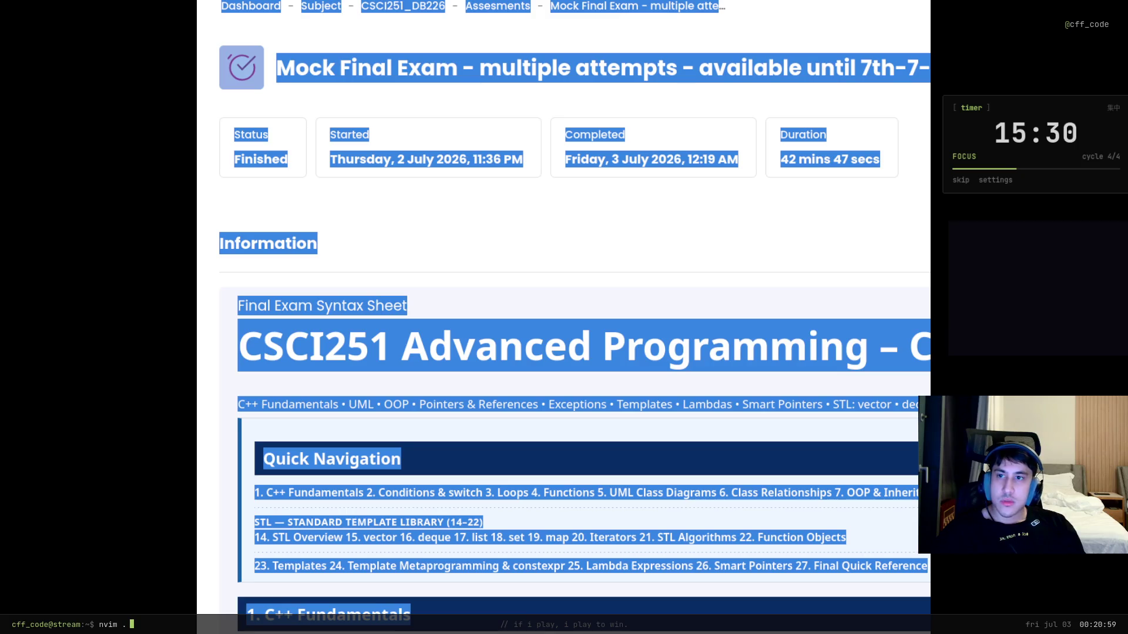
click(506, 325)
scroll(254, 596, down, 10)
scroll(254, 596, down, 1)
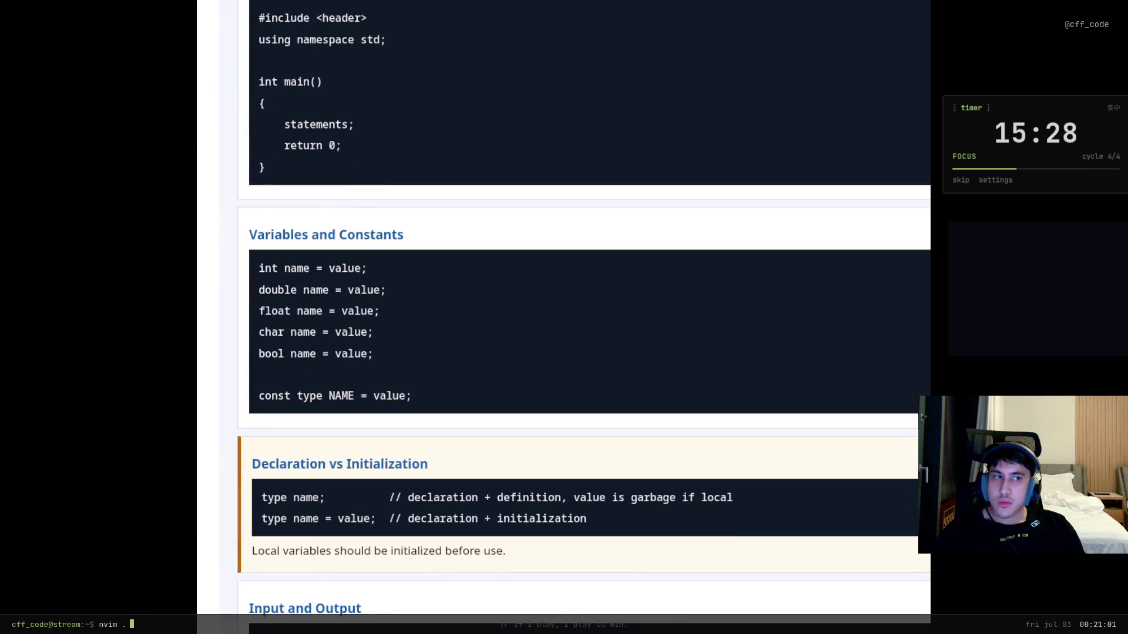
scroll(286, 338, down, 10)
scroll(285, 338, up, 3)
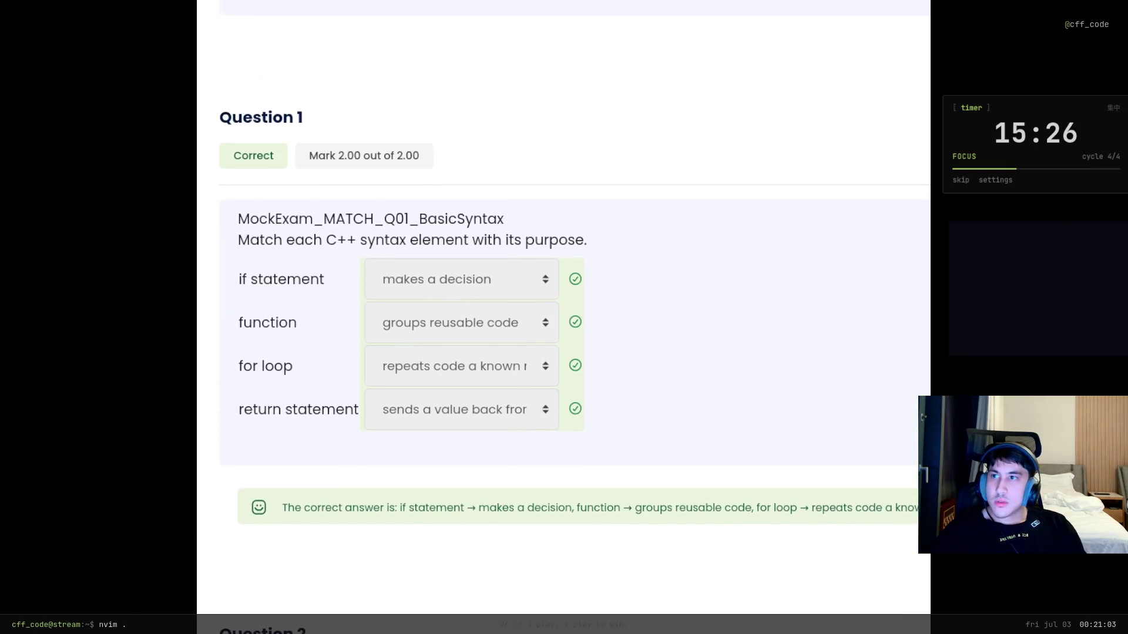
click(226, 121)
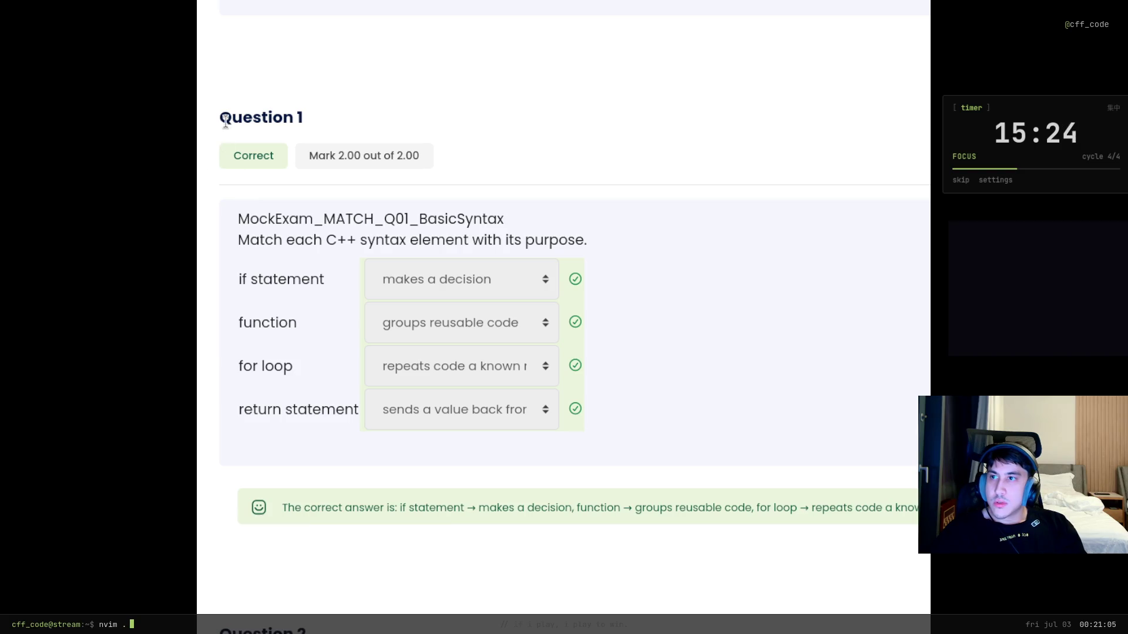
drag(286, 166, 282, 625)
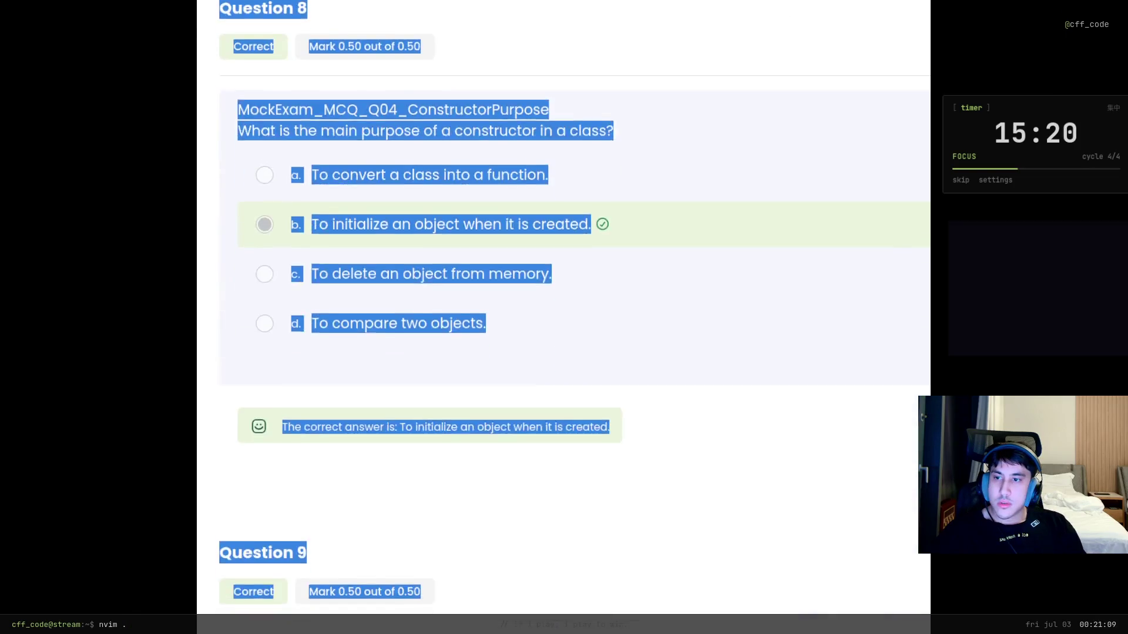
triple_click(475, 251)
scroll(564, 317, down, 20)
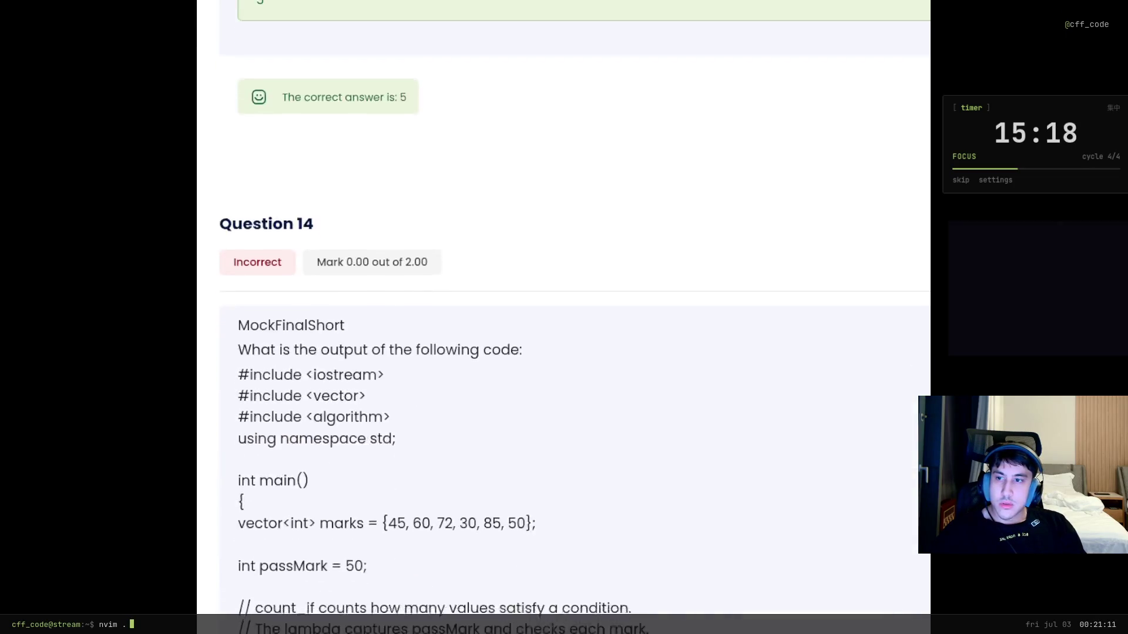
scroll(564, 317, down, 20)
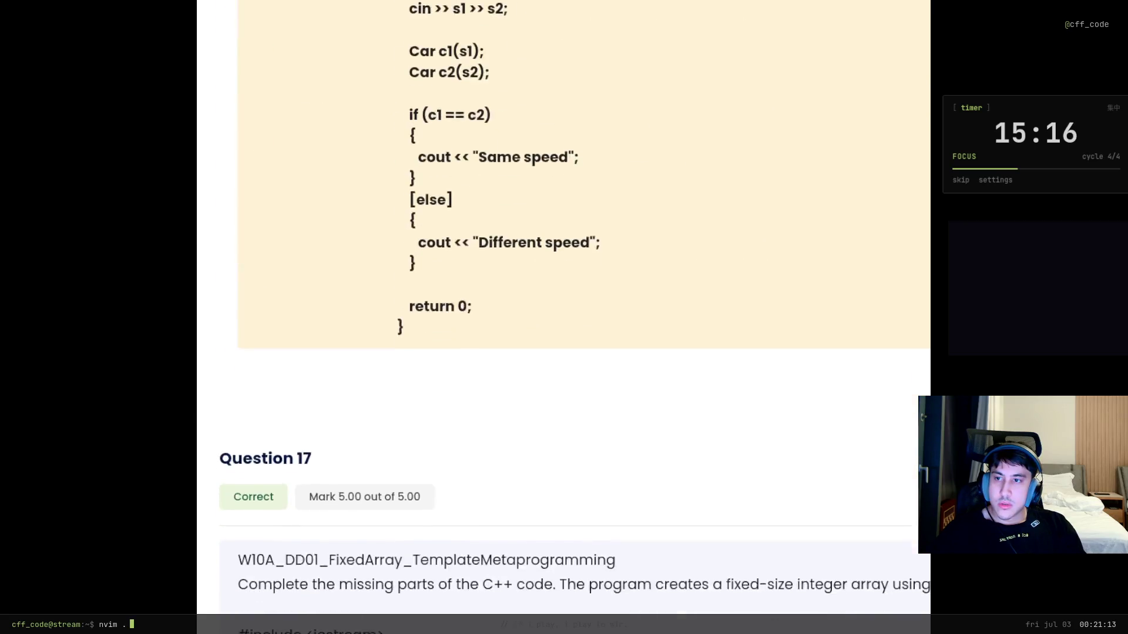
scroll(564, 317, down, 20)
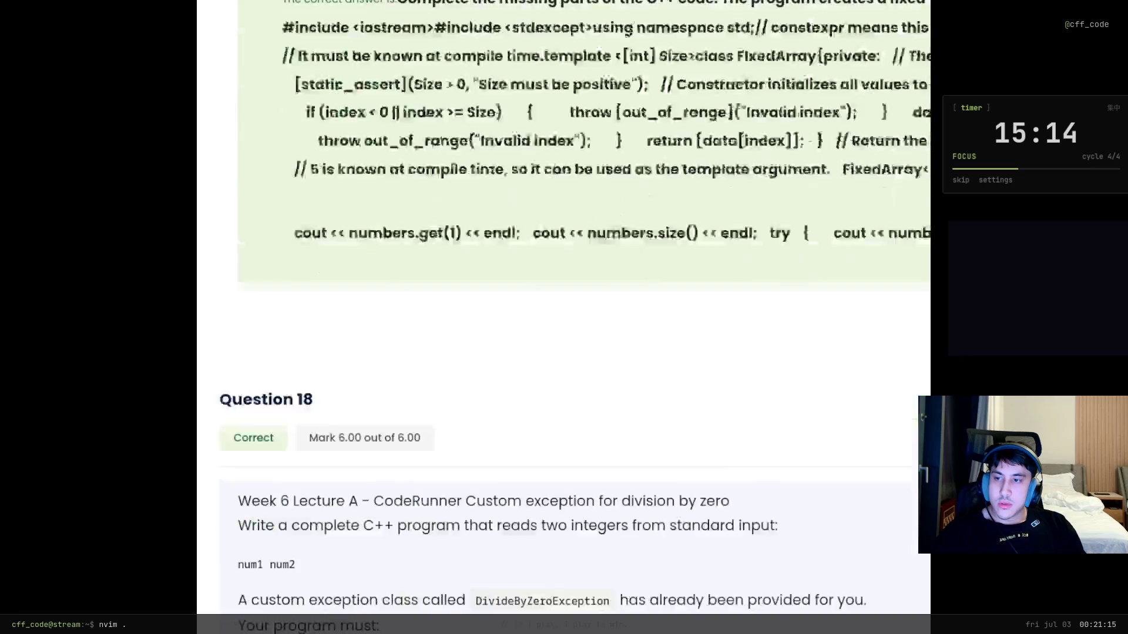
scroll(564, 317, down, 20)
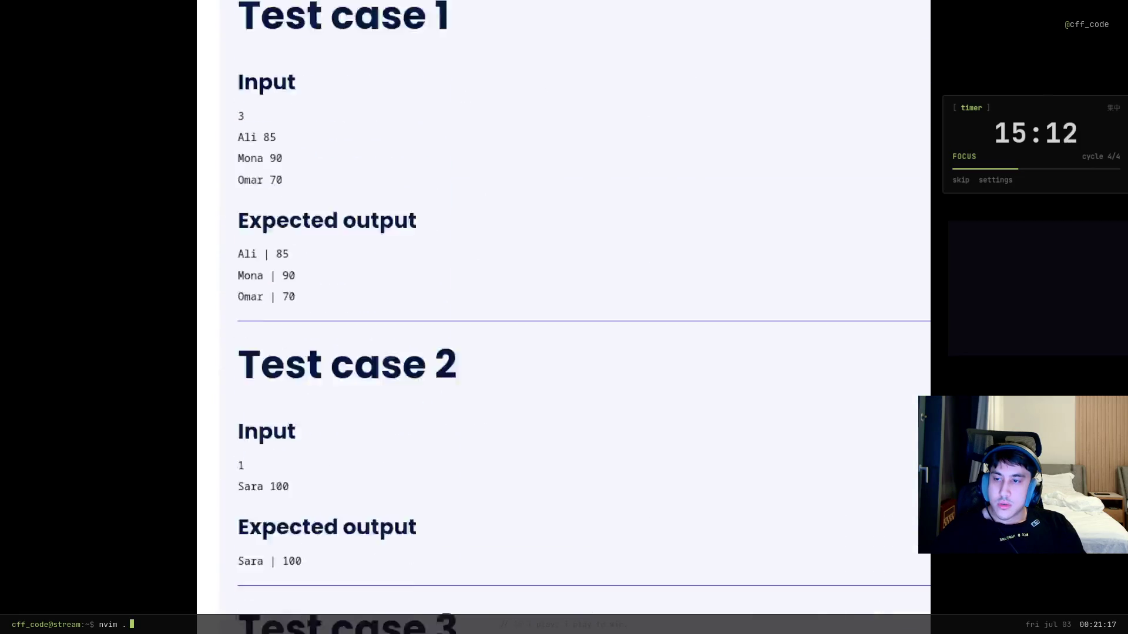
scroll(564, 317, down, 15)
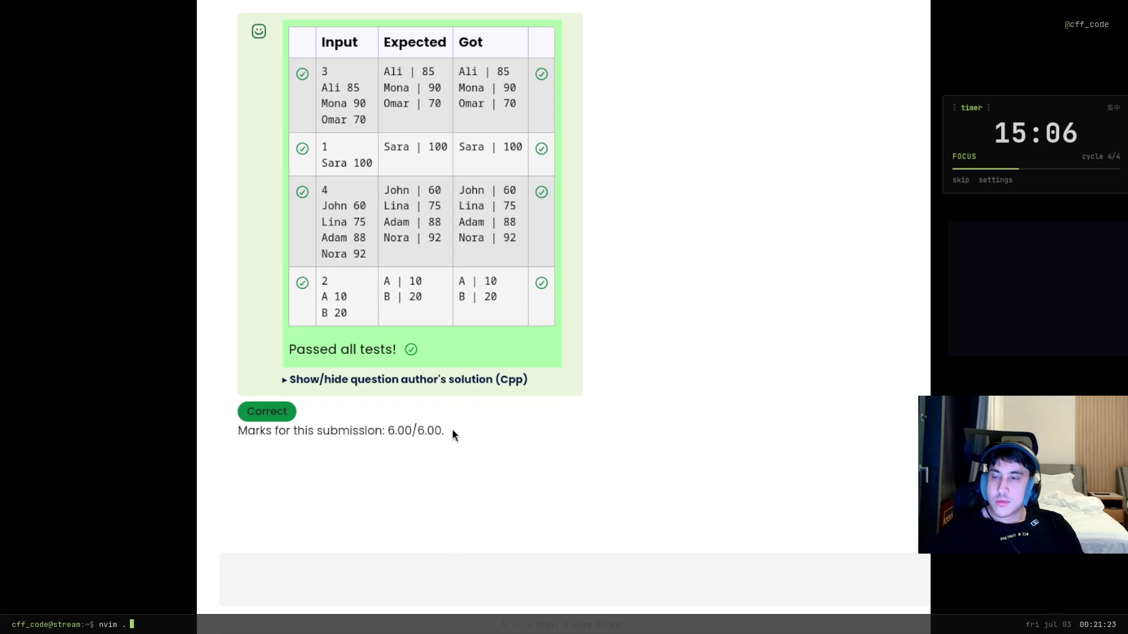
drag(452, 433, 339, 433)
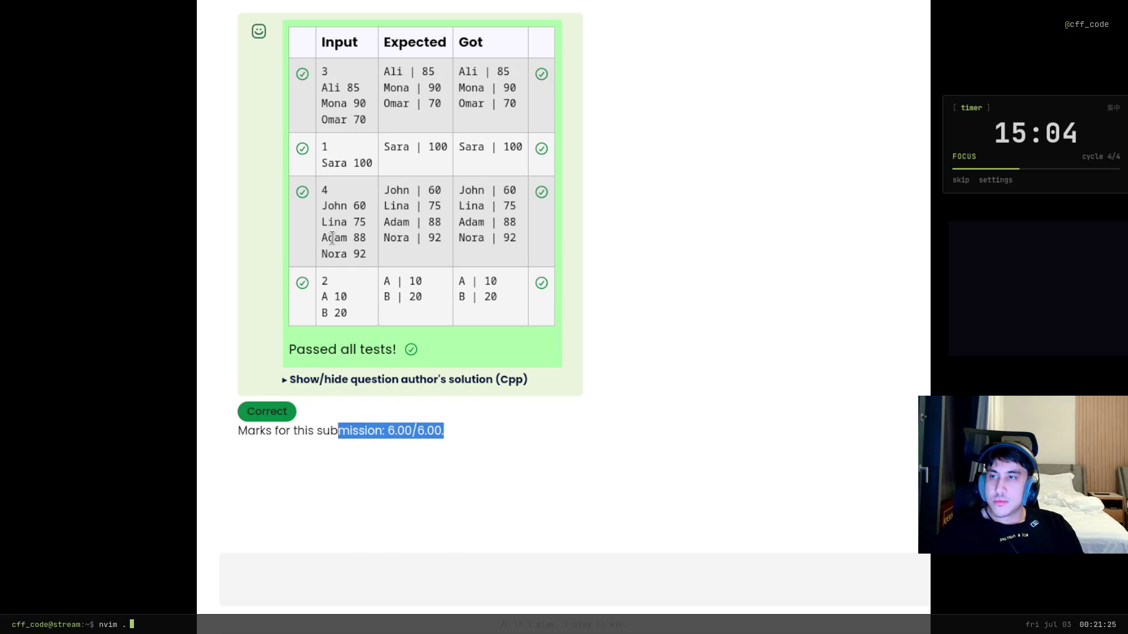
scroll(333, 237, up, 1)
scroll(329, 239, up, 20)
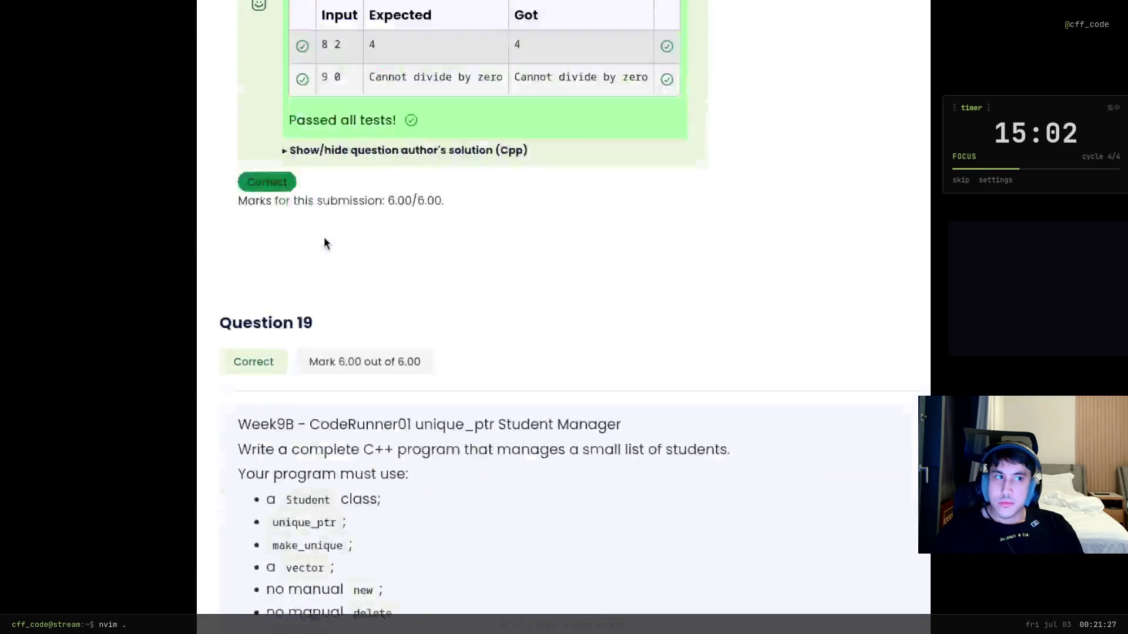
scroll(323, 238, up, 15)
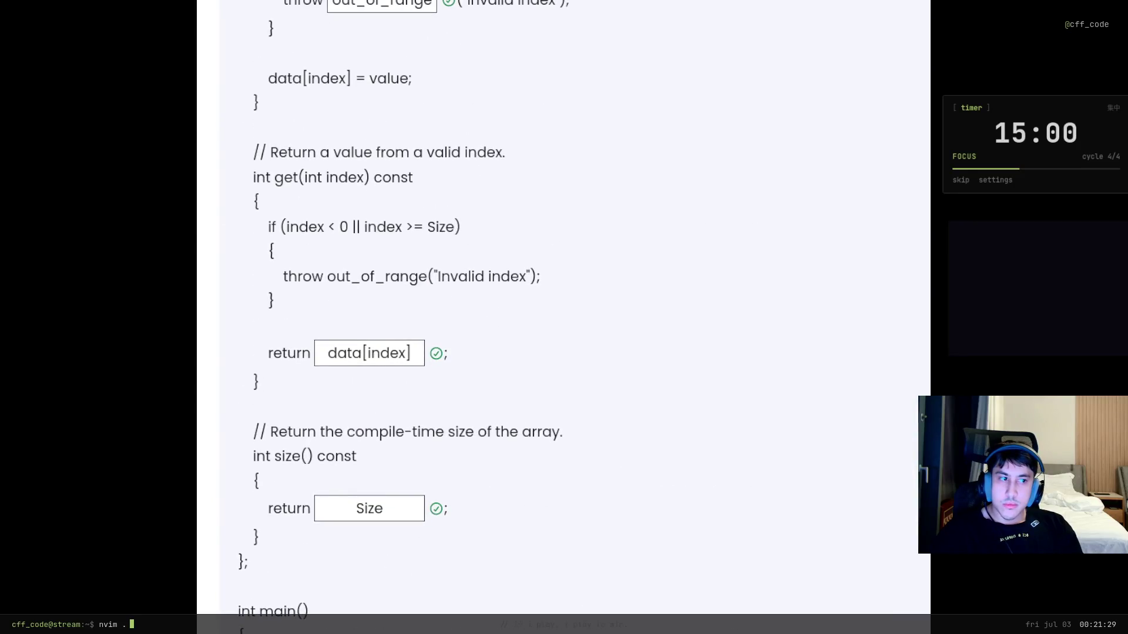
key(ctrl+Tab)
scroll(582, 318, down, 20)
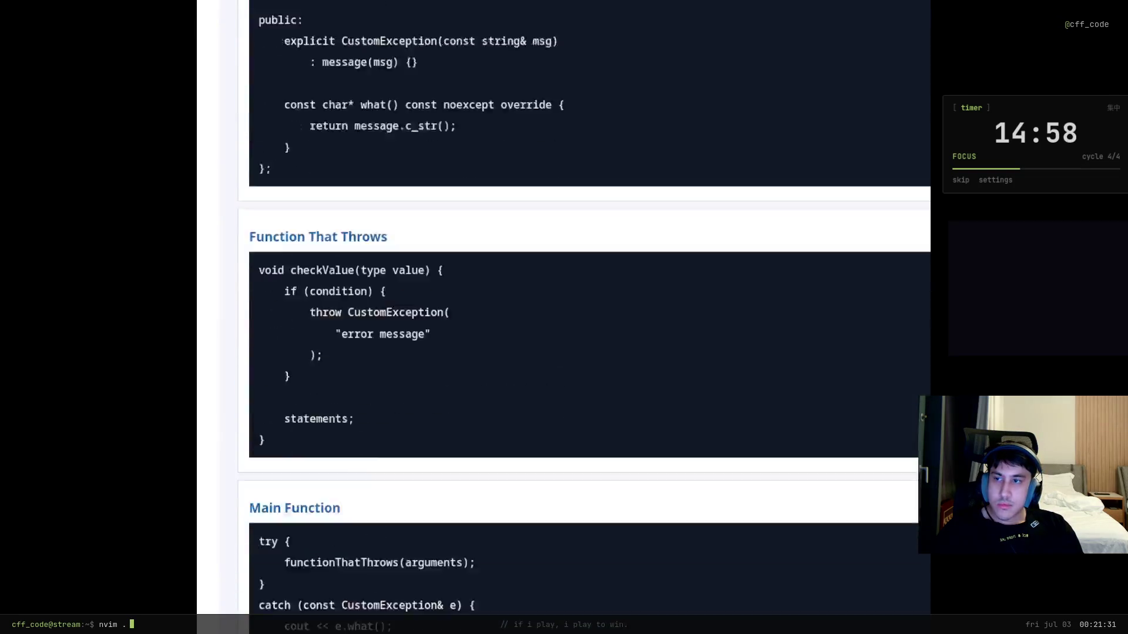
scroll(583, 318, down, 20)
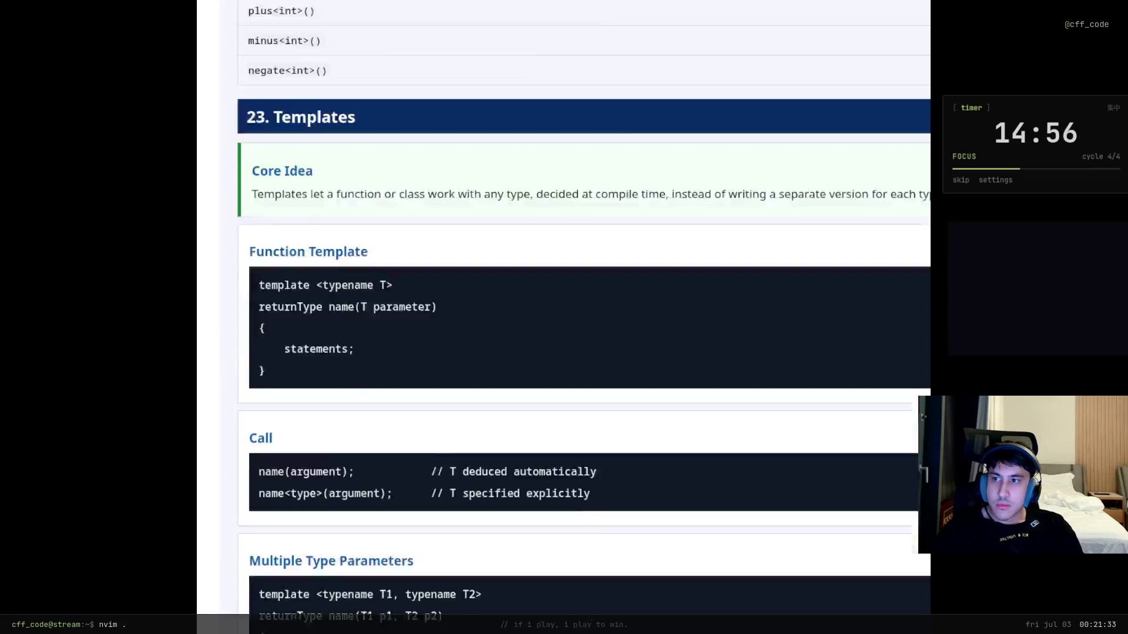
scroll(574, 317, down, 20)
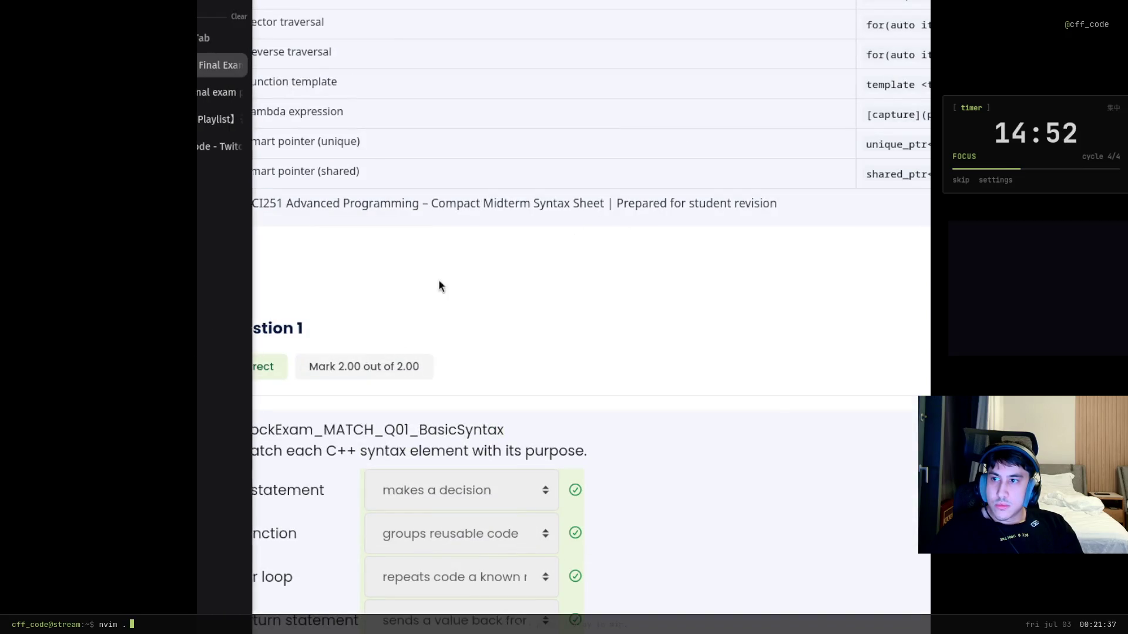
Copy the review text from Question 1 onward and switch to the Claude chat tab
drag(222, 328, 227, 343)
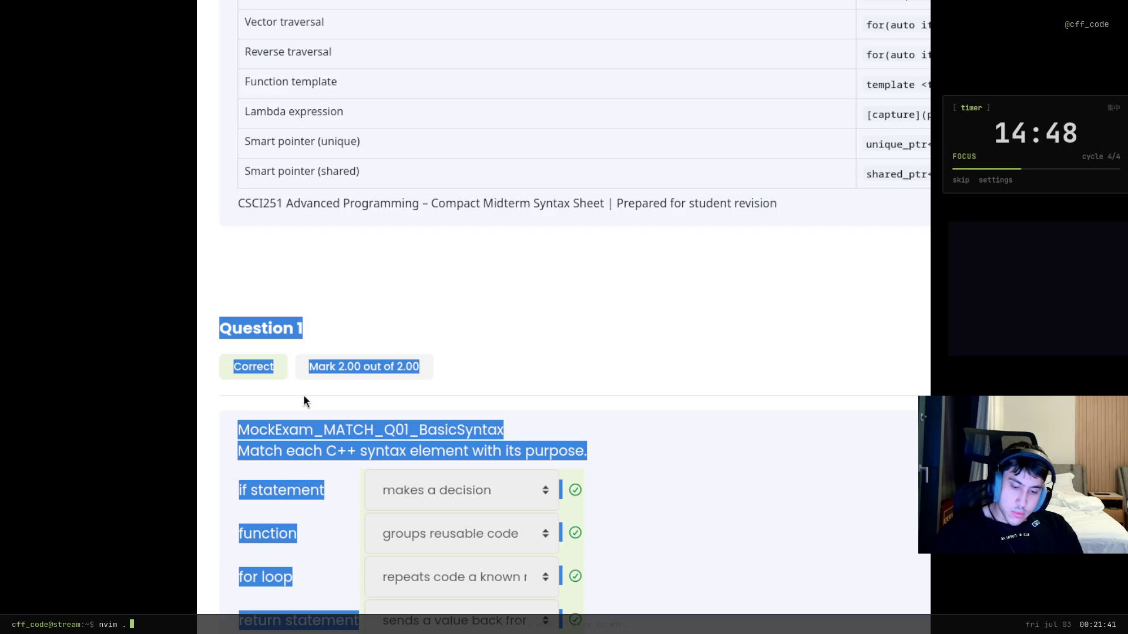
scroll(836, 405, down, 15)
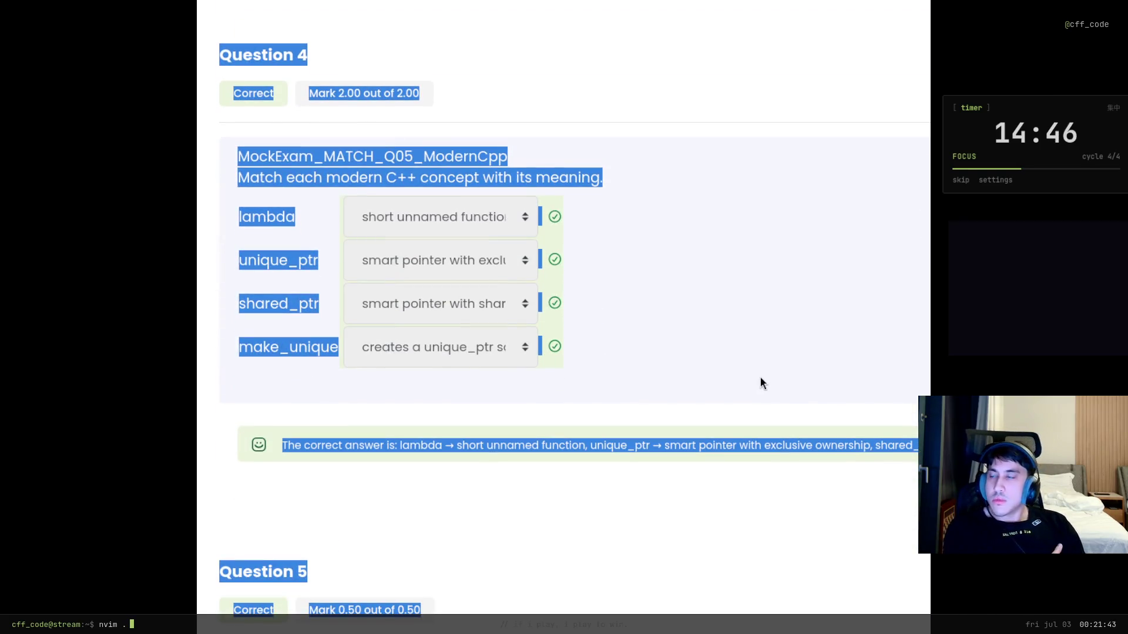
key(alt+Tab)
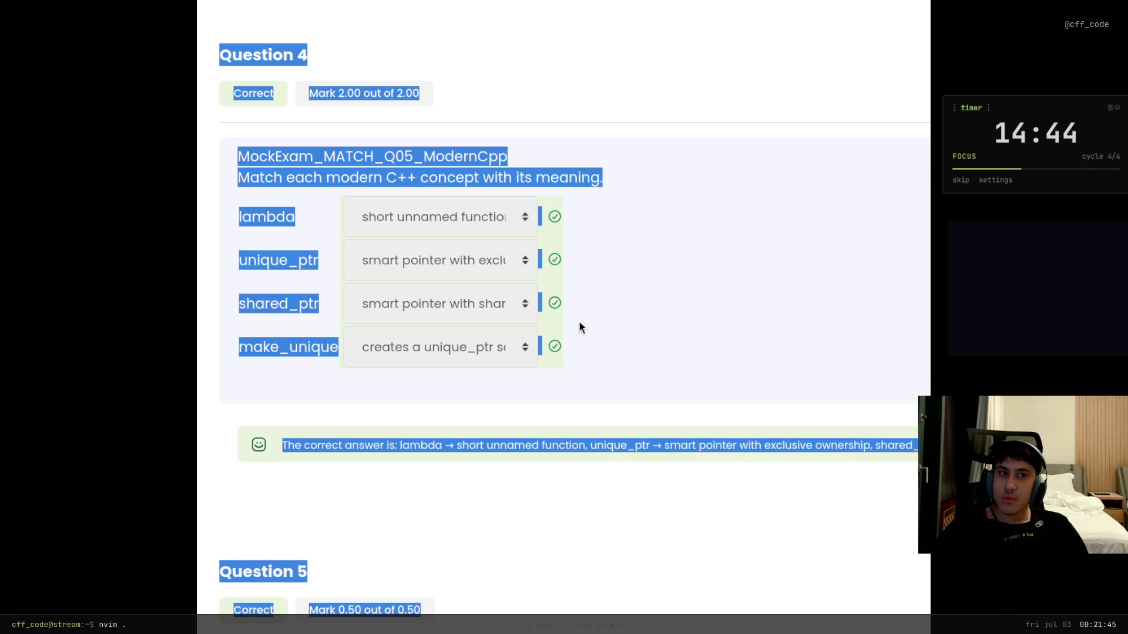
click(212, 93)
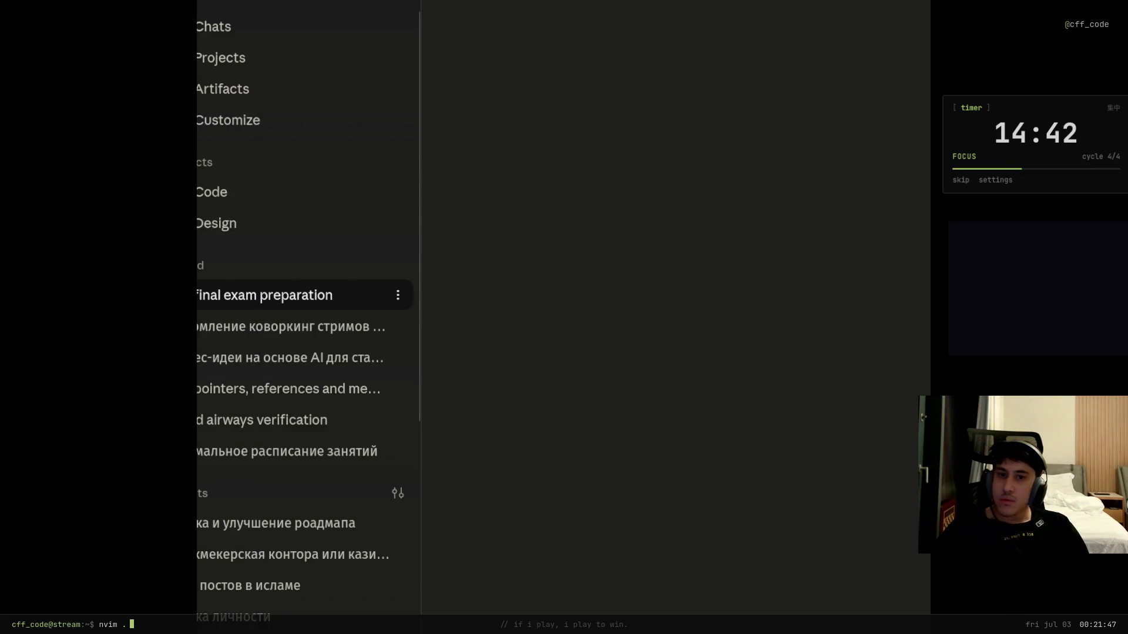